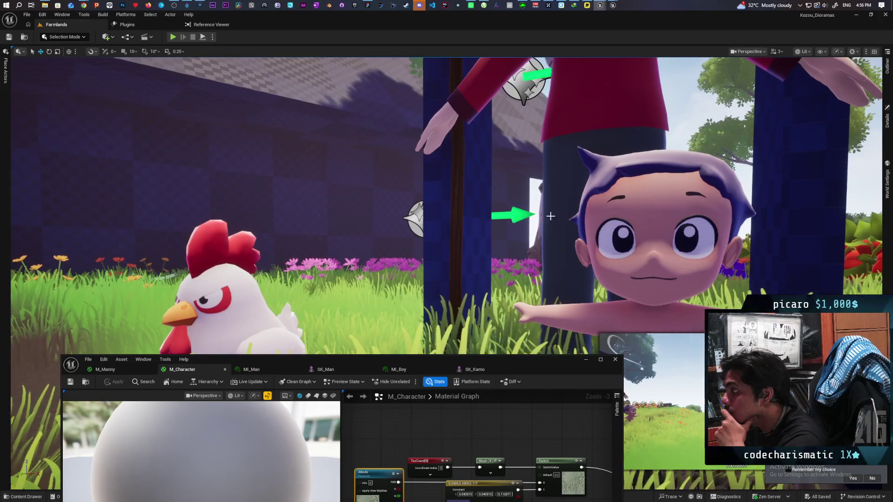
# Swing the view toward the crop rows and minimize the M_Character material editor.
pyautogui.scroll(-10, 546, 222)
pyautogui.scroll(5, 545, 222)
pyautogui.press('d')
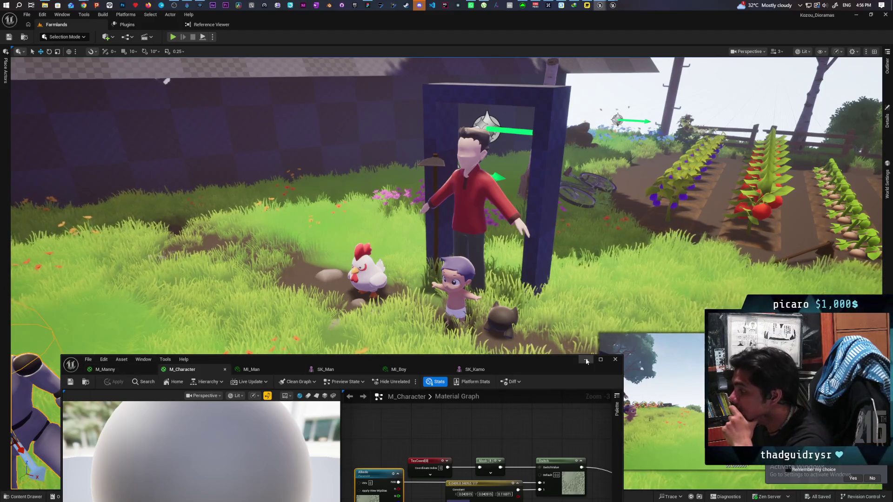
pyautogui.click(486, 351)
# Play the Farmlands level from the viewport spot and take control of the character.
pyautogui.rightClick(231, 86)
pyautogui.click(251, 315)
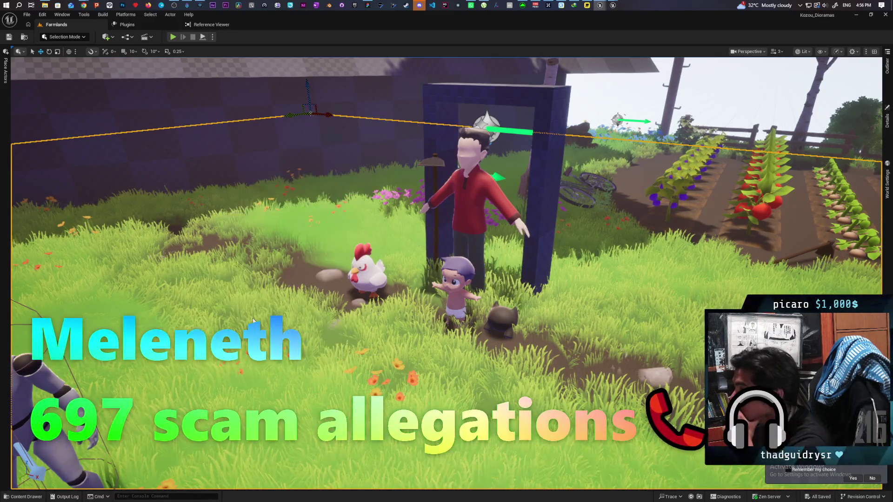
pyautogui.click(259, 319)
# Run the character past the wooden frame, stop playing, and show BP_ThirdPersonCharacter's Details.
pyautogui.press('w')
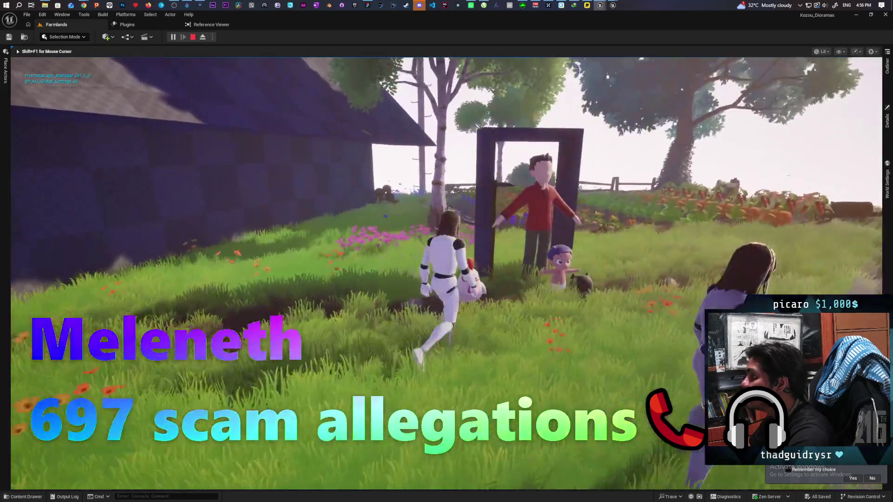
pyautogui.press('w')
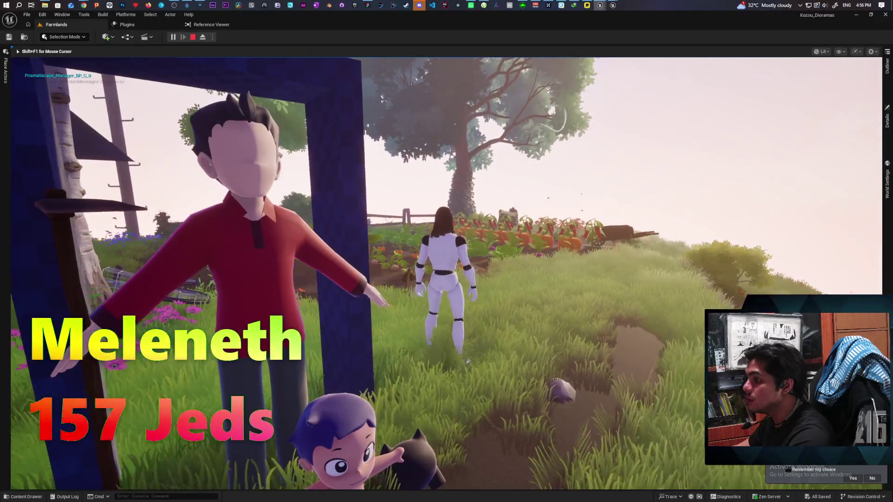
pyautogui.press('s')
pyautogui.press('Escape')
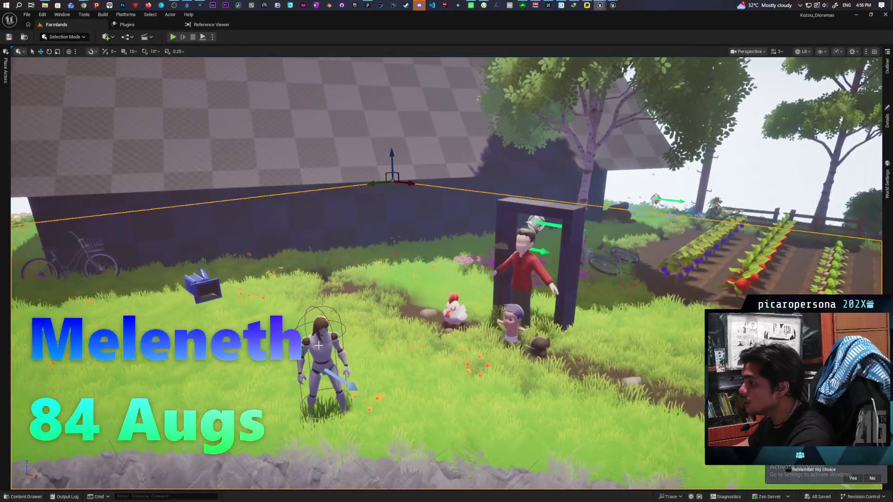
pyautogui.click(887, 120)
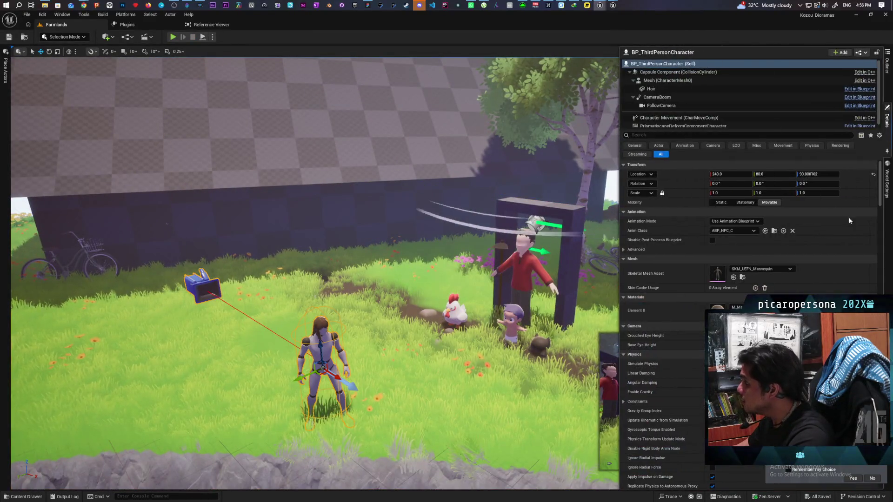
# Filter the Mesh (CharacterMesh0) Details by 'over', then open the Content Drawer of materials.
pyautogui.scroll(-8, 775, 273)
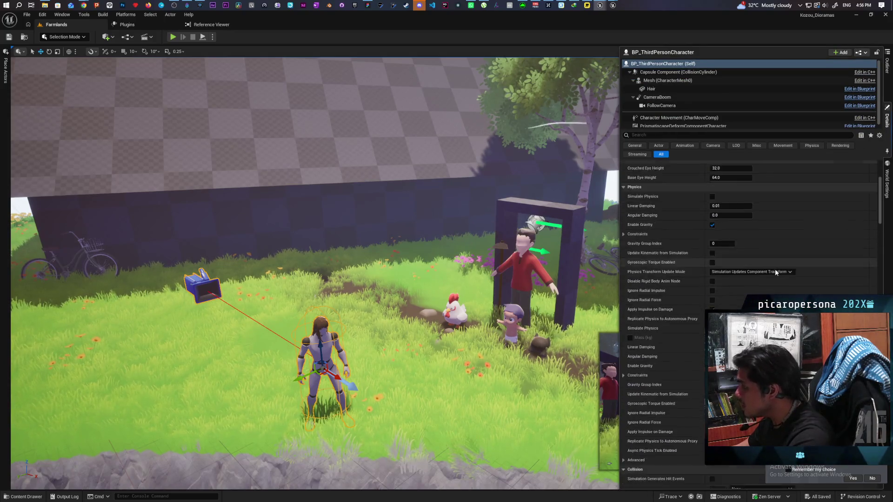
pyautogui.scroll(-10, 775, 270)
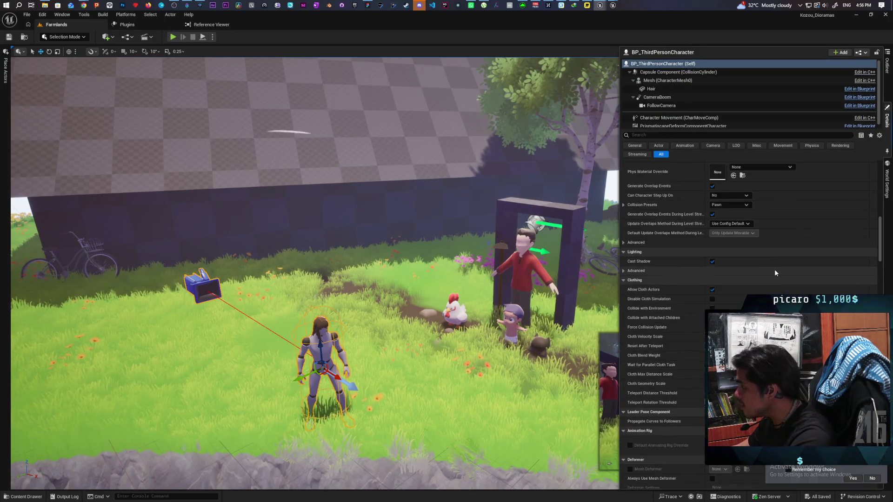
pyautogui.scroll(-6, 775, 271)
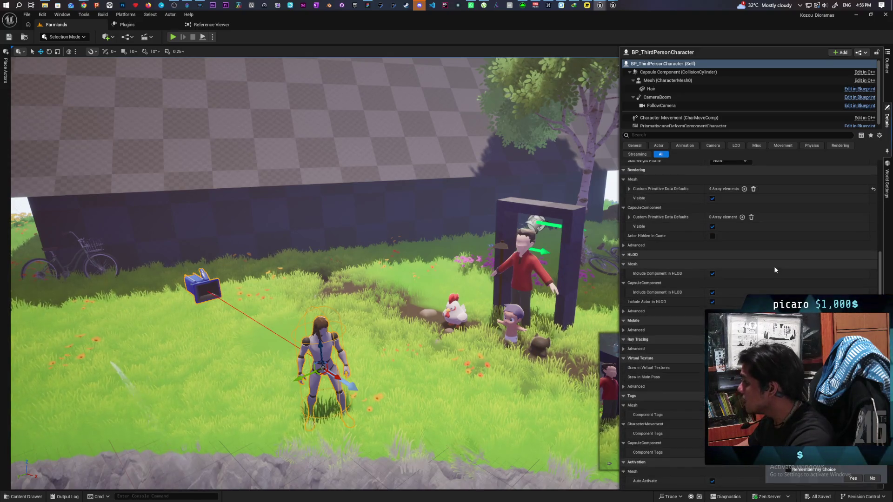
pyautogui.click(665, 81)
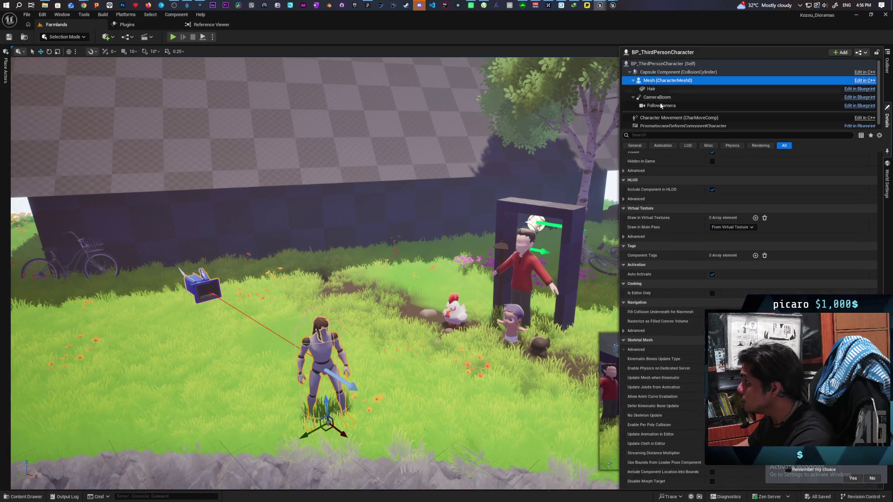
pyautogui.click(659, 135)
pyautogui.write('over')
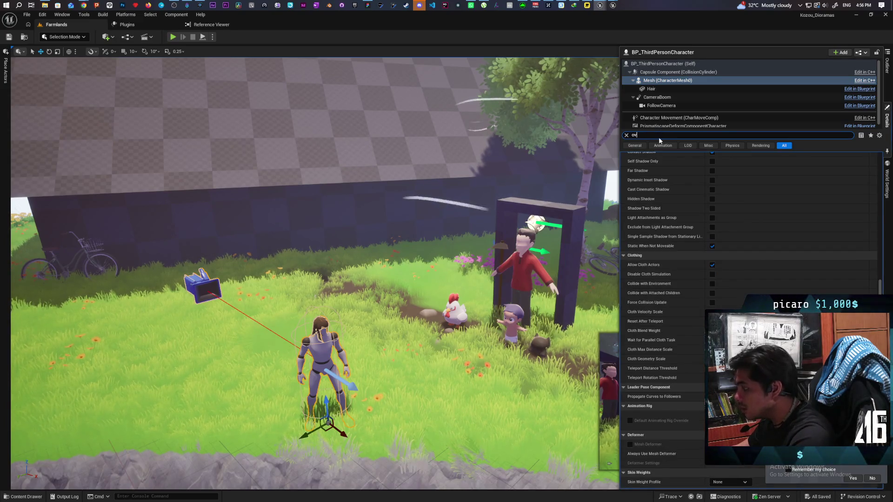
pyautogui.hotkey('ctrl', 'space')
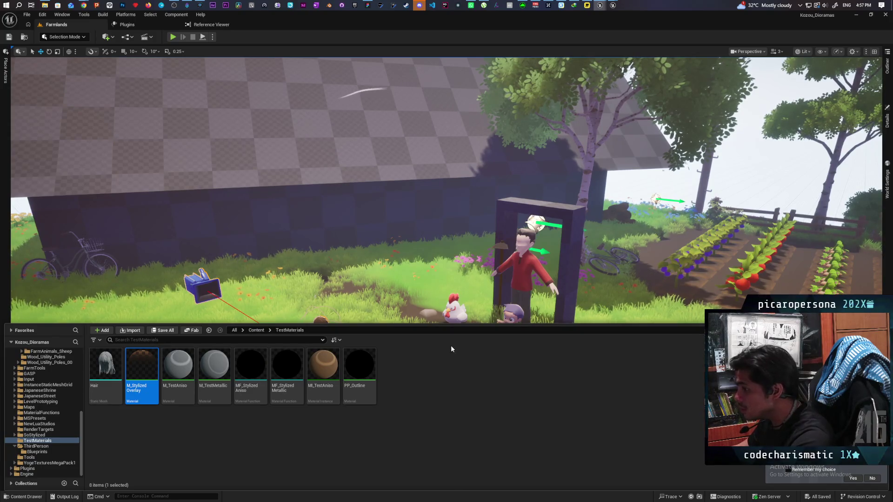
# Close the drawer and show the red-shirted SK_Man's override material properties.
pyautogui.moveTo(294, 357)
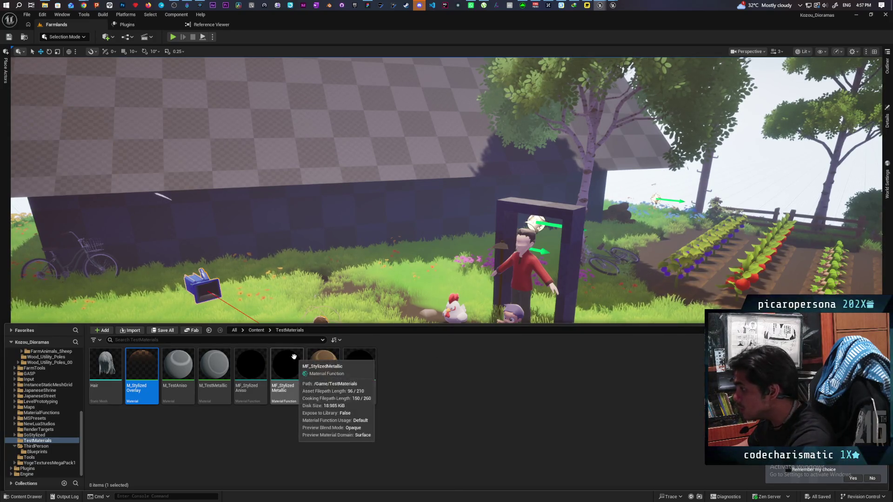
pyautogui.click(524, 267)
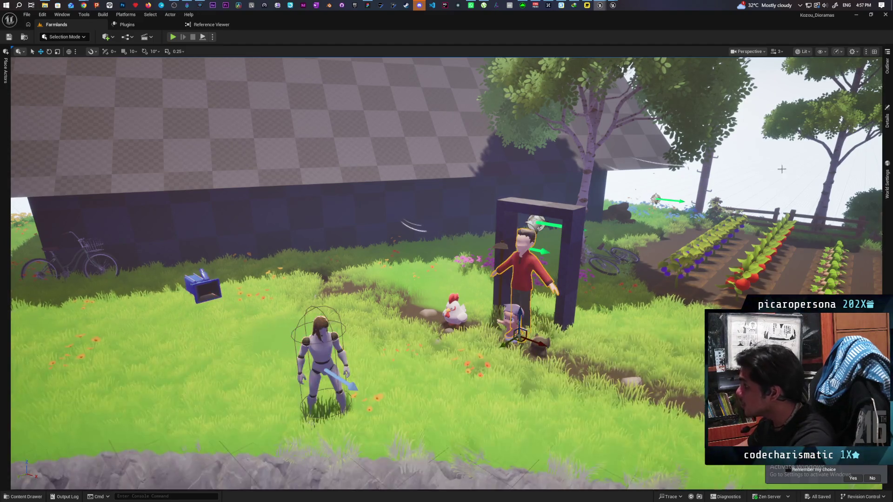
pyautogui.click(888, 114)
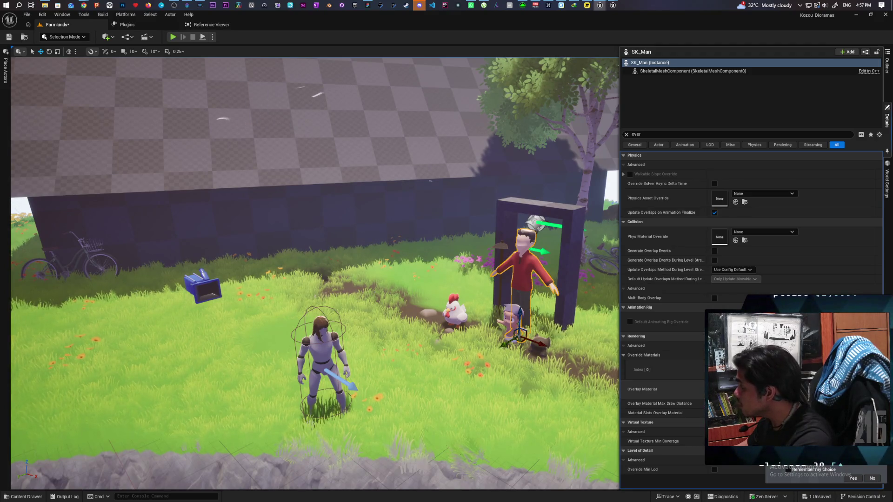
# Show the small boy SK_Kamo's override properties, then collapse the Details panel.
pyautogui.click(511, 321)
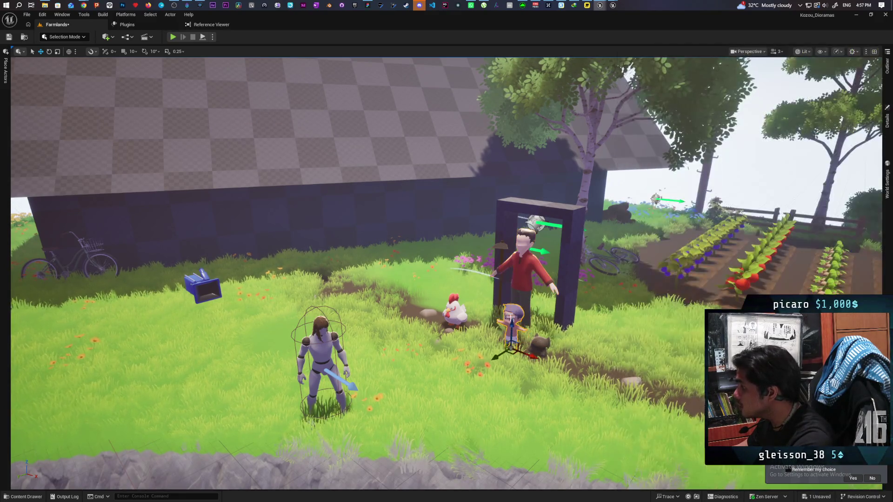
pyautogui.click(888, 119)
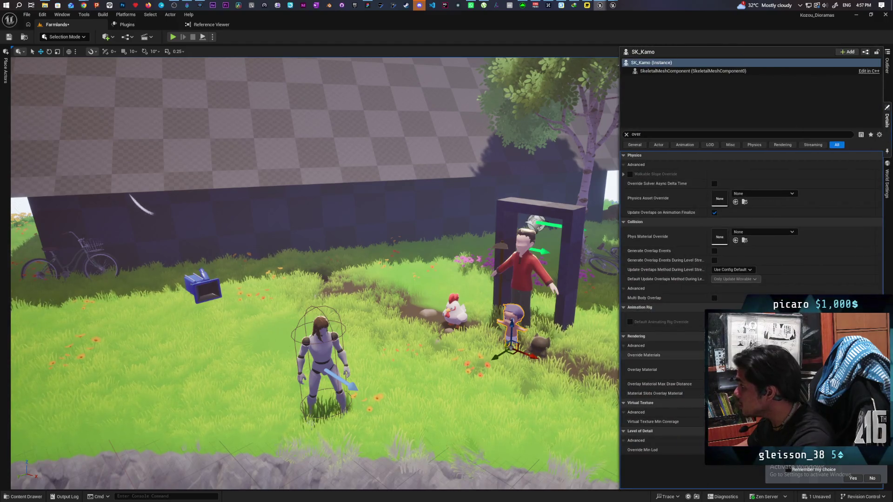
pyautogui.click(609, 354)
pyautogui.scroll(3, 447, 275)
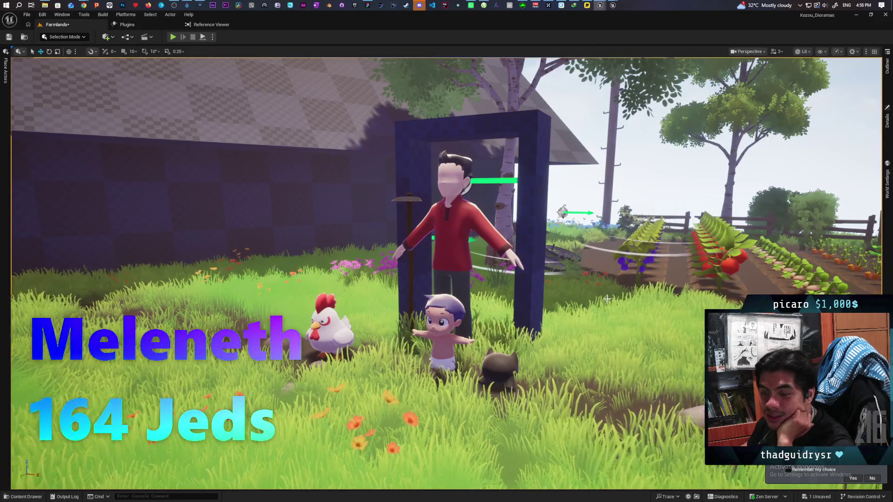
pyautogui.moveTo(600, 5)
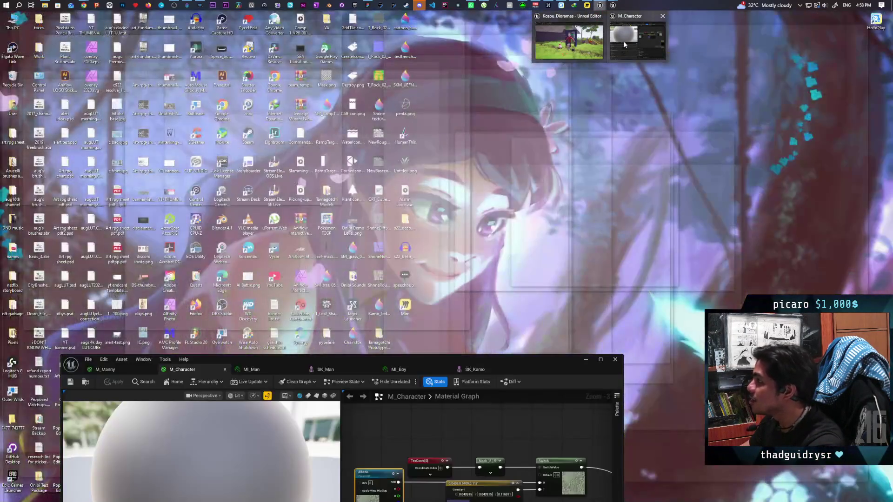
# Bring M_Character forward, reposition it, box-select the upper nodes, then switch to the Twitch page.
pyautogui.click(624, 44)
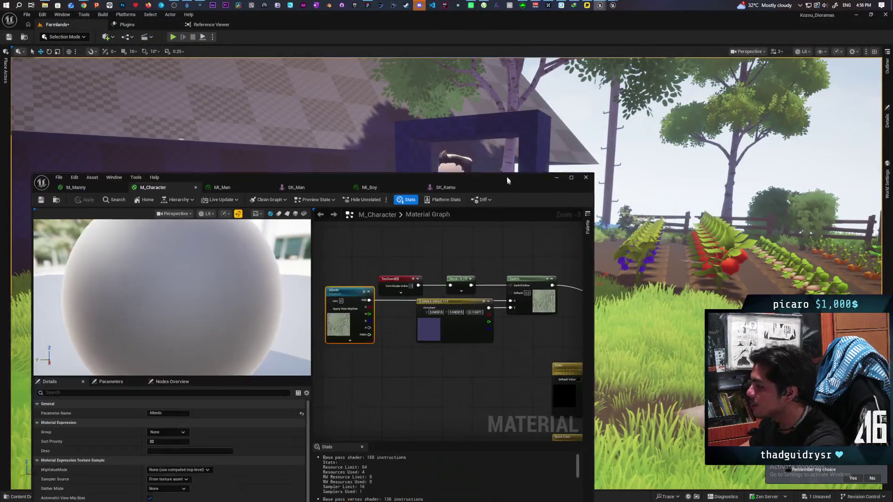
pyautogui.moveTo(507, 181); pyautogui.dragTo(489, 132)
pyautogui.scroll(-2, 420, 273)
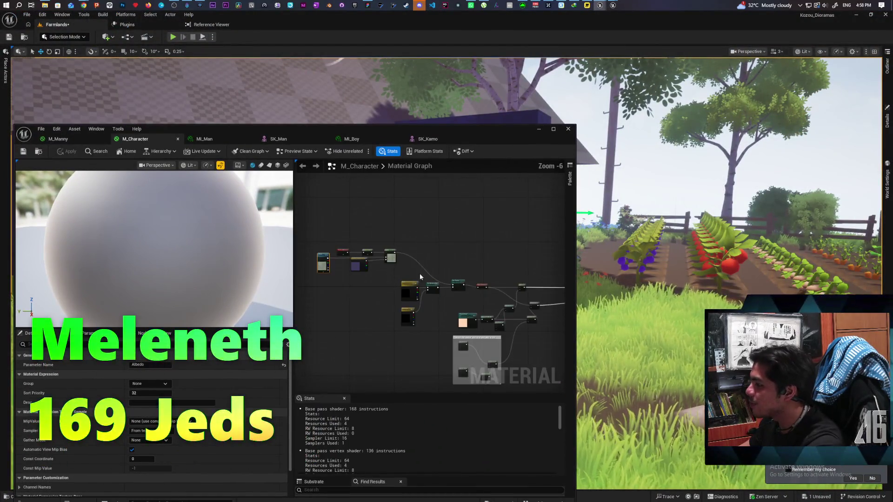
pyautogui.scroll(1, 448, 265)
pyautogui.moveTo(298, 211); pyautogui.dragTo(433, 275)
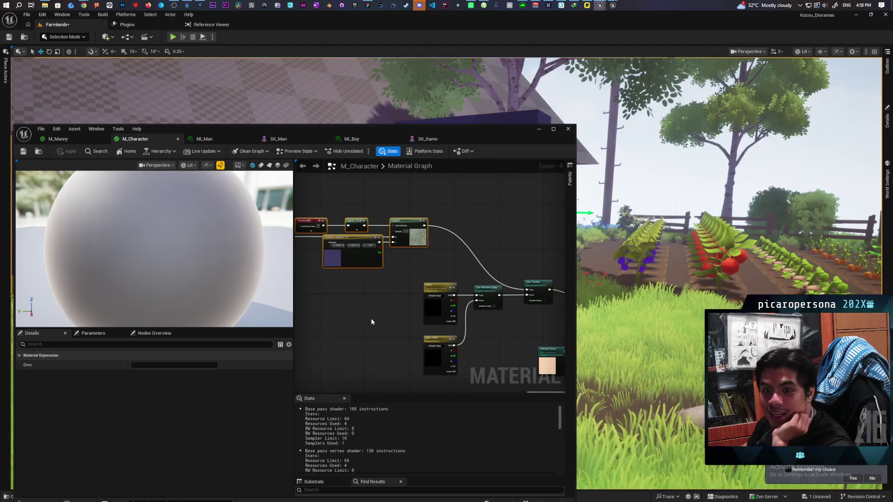
pyautogui.moveTo(83, 5)
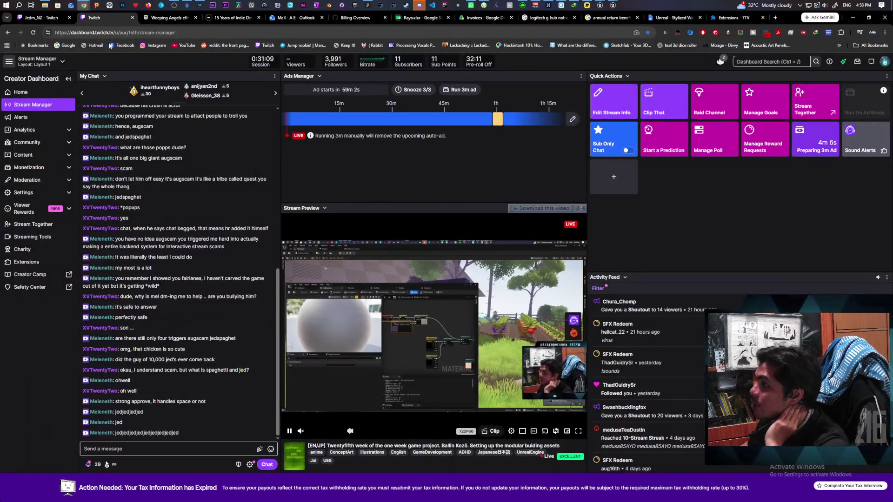
pyautogui.click(227, 48)
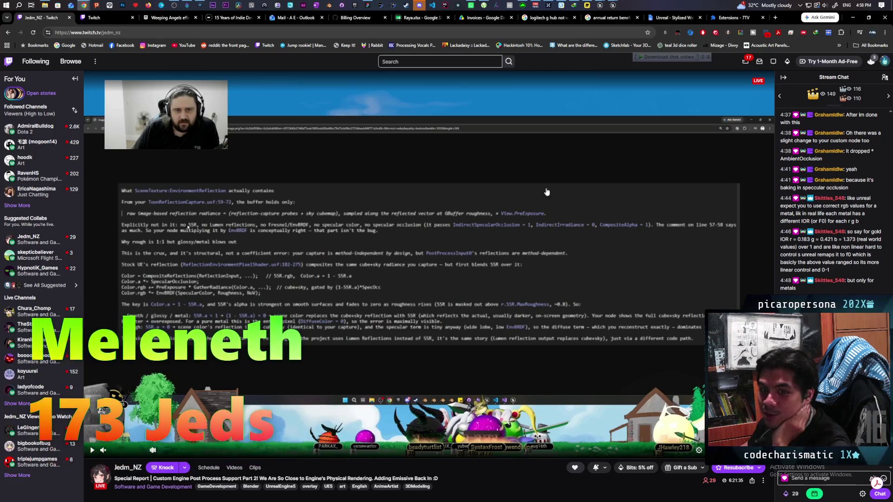
pyautogui.click(853, 16)
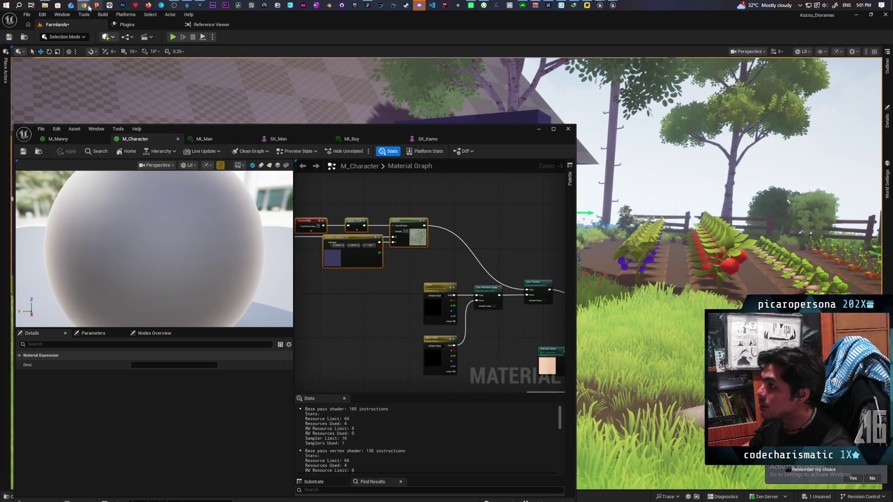
# Bring the YouTube browser forward and open the channel's Shorts page in a new tab.
pyautogui.moveTo(84, 5)
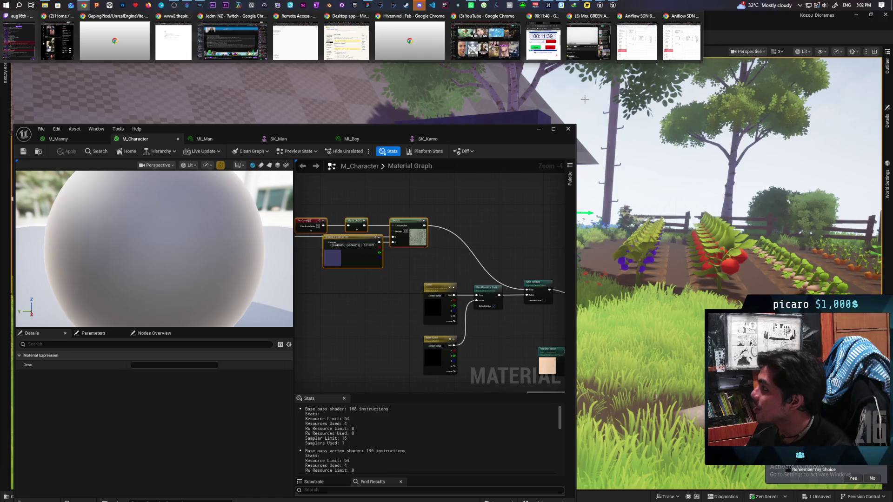
pyautogui.click(592, 53)
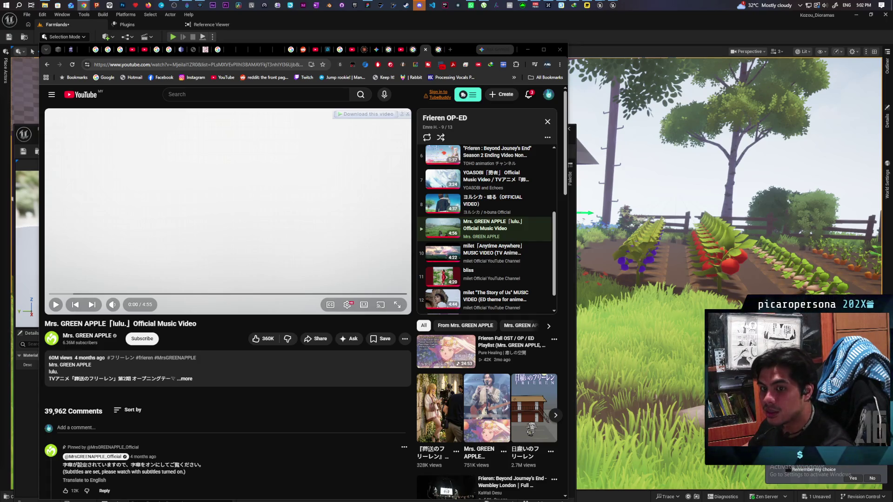
pyautogui.click(450, 50)
pyautogui.write('https://www.youtube.com/@meleneth4344/shorts')
pyautogui.press('Return')
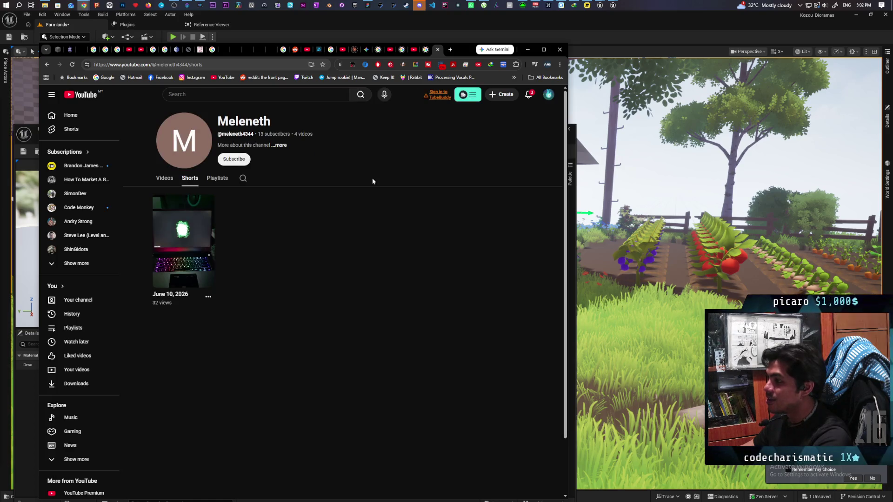
# Play the channel's June 10, 2026 Short.
pyautogui.click(172, 235)
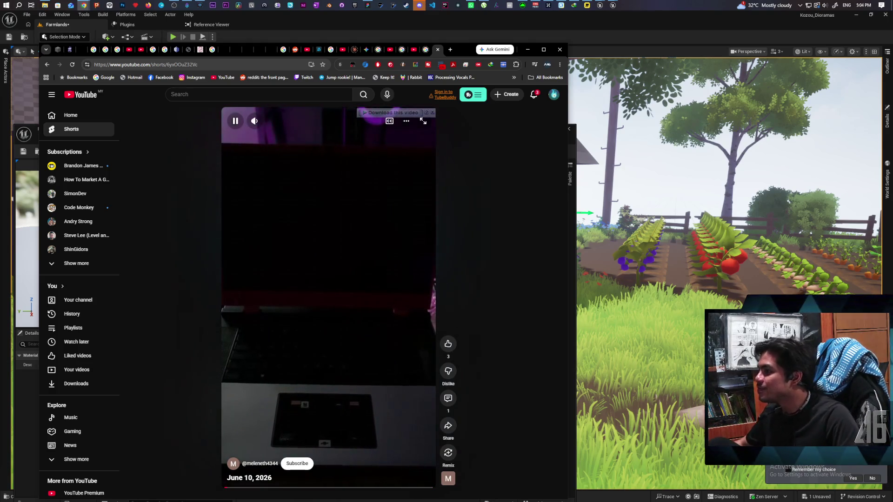
# Pause the Short, close the Shorts tab, and minimize the browser.
pyautogui.click(312, 335)
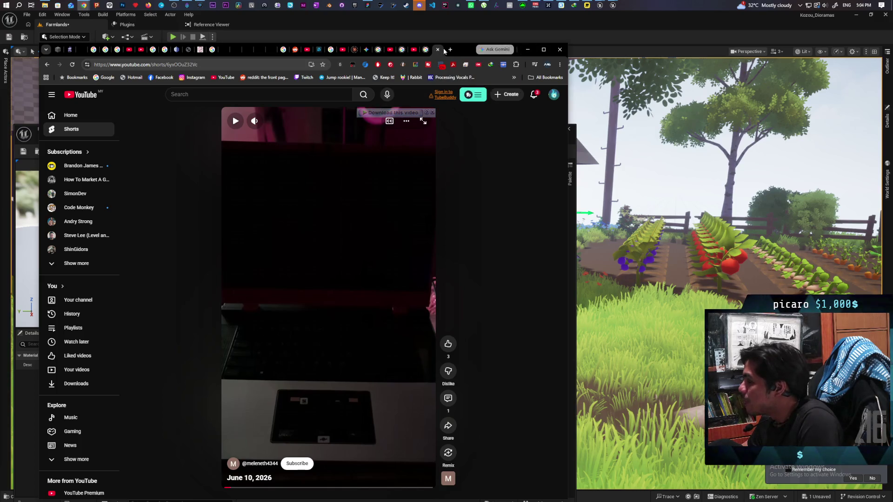
pyautogui.click(439, 50)
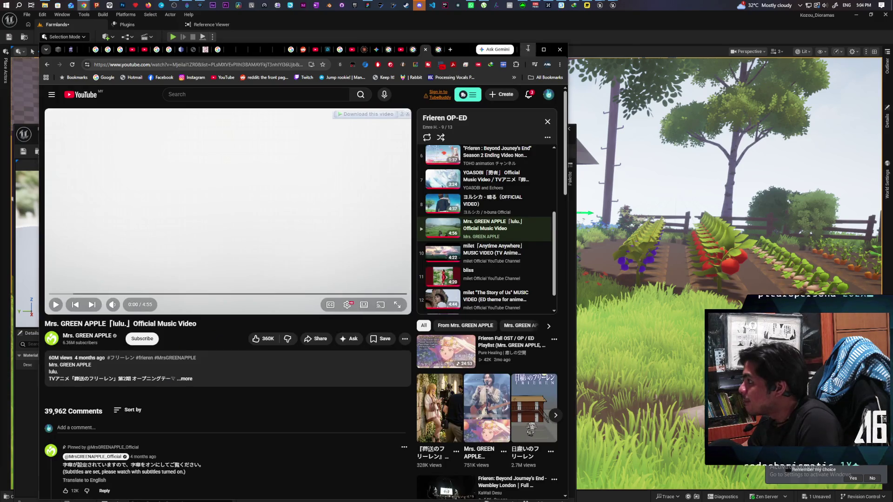
pyautogui.click(528, 50)
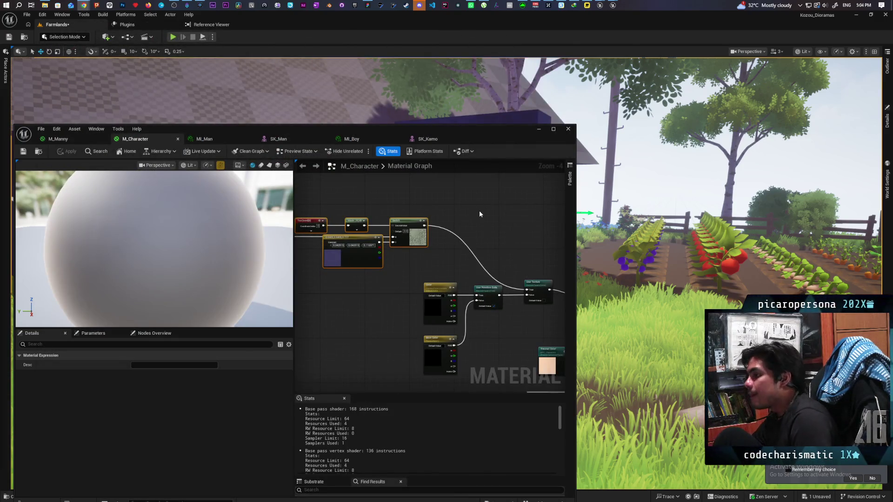
# Drag the M_Character editor window right and zoom the graph out to show every node.
pyautogui.moveTo(495, 136)
pyautogui.mouseDown()
pyautogui.moveTo(506, 329)
pyautogui.moveTo(555, 342)
pyautogui.moveTo(499, 385)
pyautogui.moveTo(629, 302)
pyautogui.moveTo(667, 151)
pyautogui.moveTo(615, 103)
pyautogui.moveTo(536, 106)
pyautogui.mouseUp()
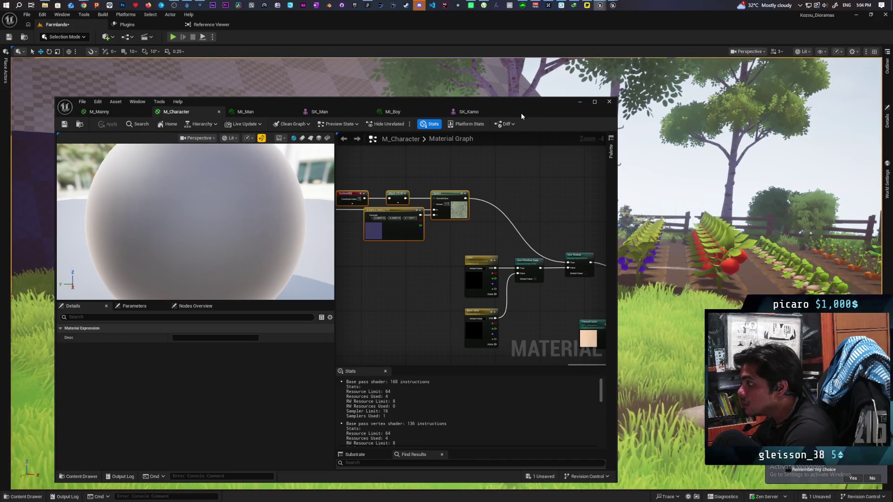
pyautogui.moveTo(533, 105)
pyautogui.mouseDown()
pyautogui.moveTo(619, 115)
pyautogui.moveTo(749, 91)
pyautogui.moveTo(535, 102)
pyautogui.mouseUp()
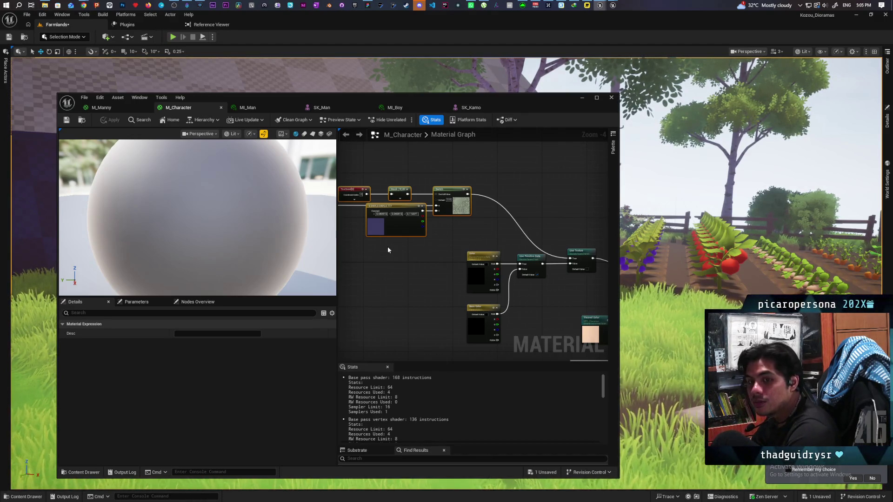
pyautogui.scroll(-3, 440, 289)
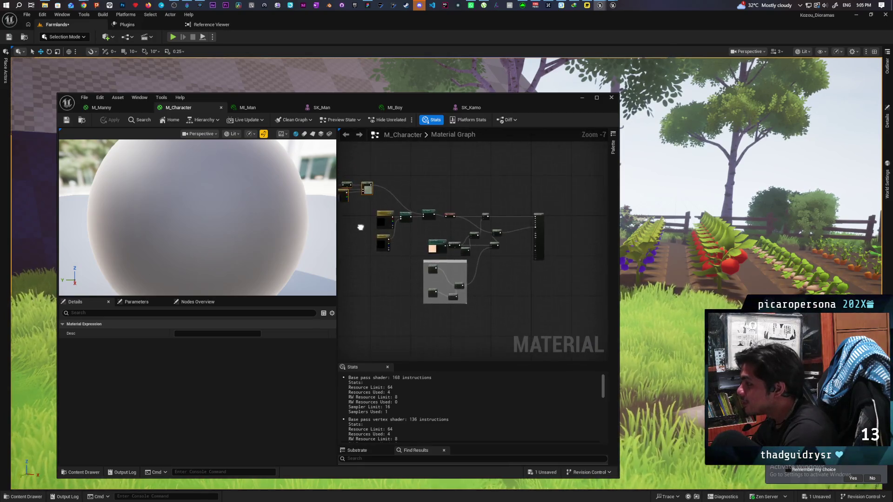
pyautogui.moveTo(408, 259)
pyautogui.mouseDown()
pyautogui.moveTo(425, 256)
pyautogui.moveTo(400, 260)
pyautogui.mouseUp()
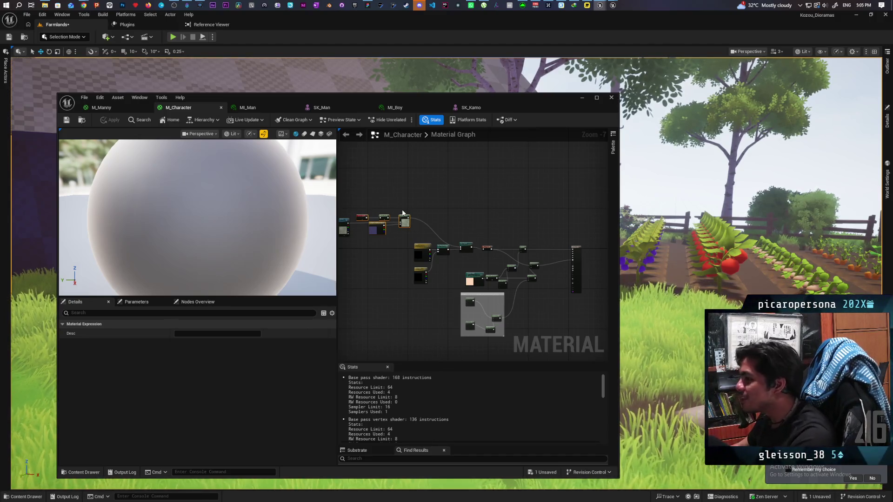
# Select the M_Character output node to review its material settings.
pyautogui.click(578, 257)
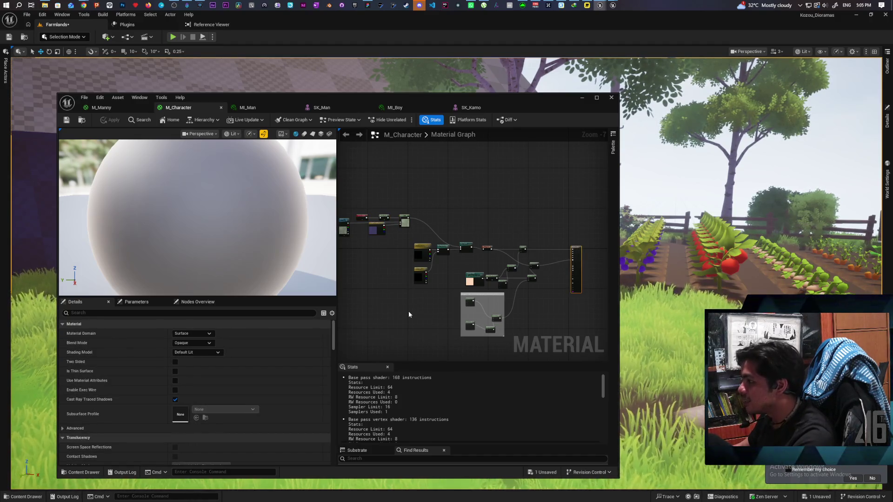
pyautogui.scroll(4, 487, 266)
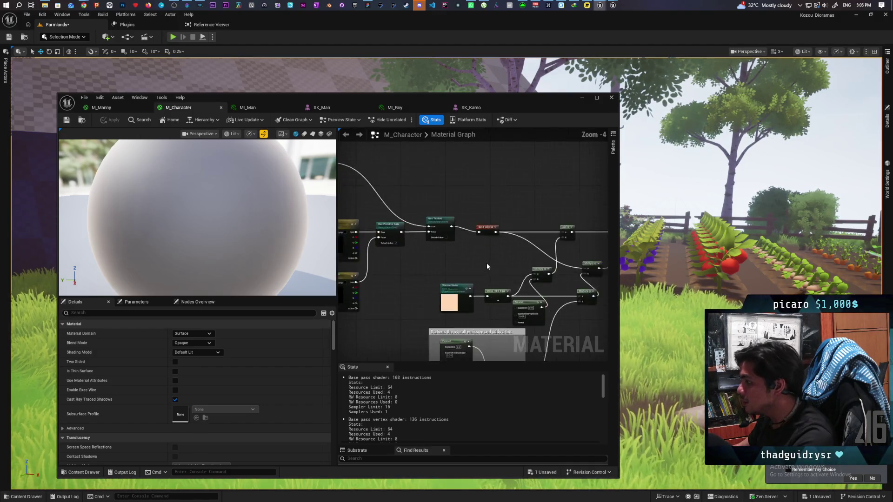
pyautogui.scroll(-3, 487, 266)
pyautogui.scroll(2, 486, 263)
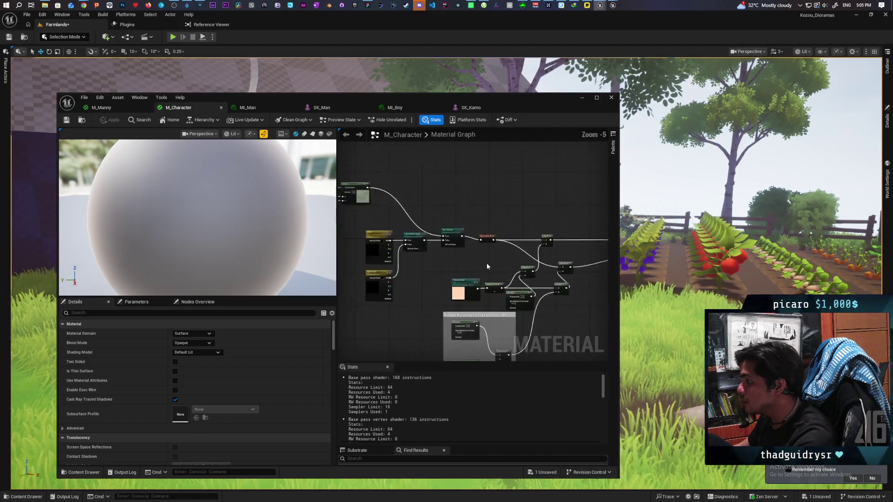
pyautogui.scroll(-2, 487, 263)
pyautogui.scroll(3, 444, 264)
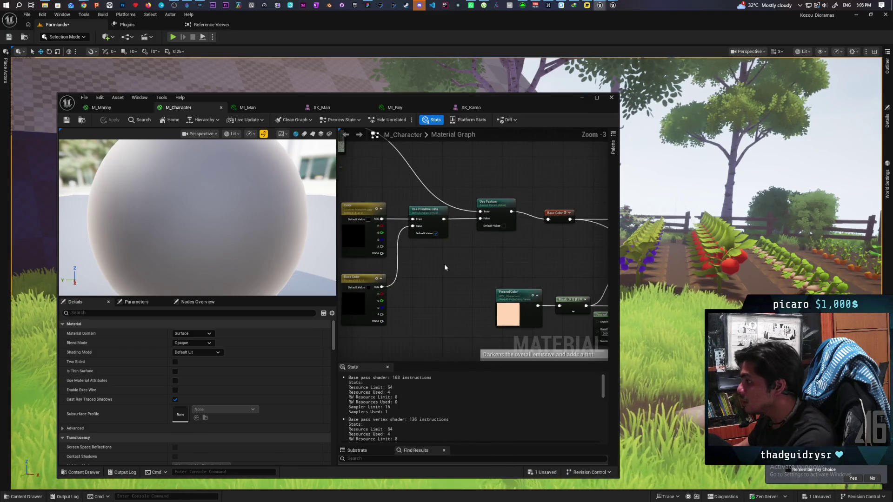
pyautogui.scroll(-3, 445, 264)
pyautogui.scroll(4, 504, 261)
# Inspect the orange Base Color named reroute node and pan to the nodes feeding it.
pyautogui.click(501, 216)
pyautogui.scroll(-2, 472, 213)
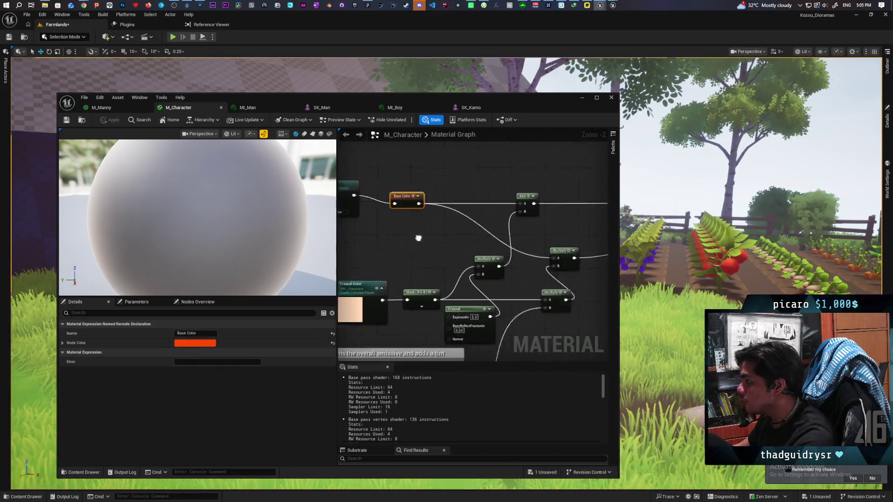
pyautogui.moveTo(444, 208)
pyautogui.mouseDown()
pyautogui.moveTo(506, 201)
pyautogui.moveTo(479, 205)
pyautogui.moveTo(514, 216)
pyautogui.mouseUp()
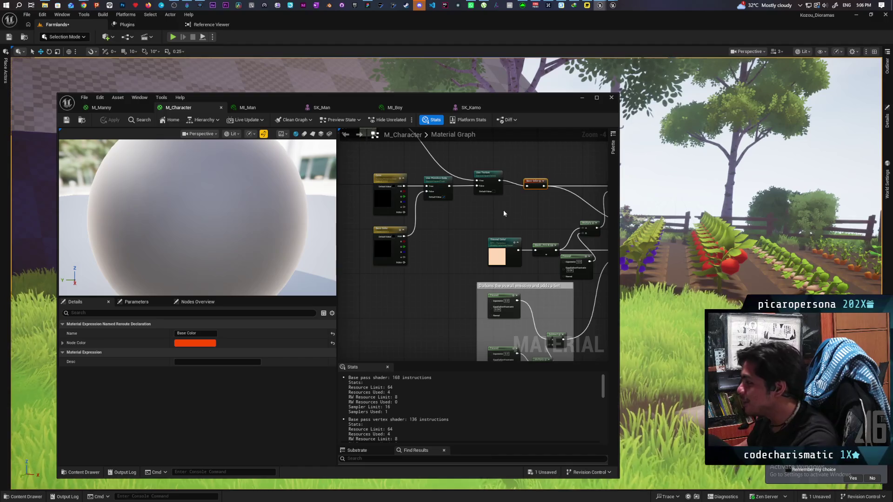
# Pan right across the M_Character graph and clear the selection to show the material settings.
pyautogui.scroll(-3, 503, 213)
pyautogui.scroll(2, 503, 213)
pyautogui.scroll(2, 503, 213)
pyautogui.moveTo(488, 215)
pyautogui.mouseDown()
pyautogui.moveTo(440, 219)
pyautogui.moveTo(526, 201)
pyautogui.moveTo(591, 291)
pyautogui.moveTo(522, 278)
pyautogui.moveTo(466, 236)
pyautogui.moveTo(479, 214)
pyautogui.moveTo(497, 231)
pyautogui.moveTo(594, 233)
pyautogui.moveTo(582, 238)
pyautogui.mouseUp()
pyautogui.scroll(-1, 439, 218)
pyautogui.scroll(-2, 590, 291)
pyautogui.click(466, 235)
# Bring the output node's pins into view, marquee-select the Add node, then pan back left.
pyautogui.scroll(4, 548, 241)
pyautogui.scroll(-3, 507, 245)
pyautogui.scroll(3, 502, 235)
pyautogui.scroll(-2, 568, 240)
pyautogui.scroll(1, 537, 242)
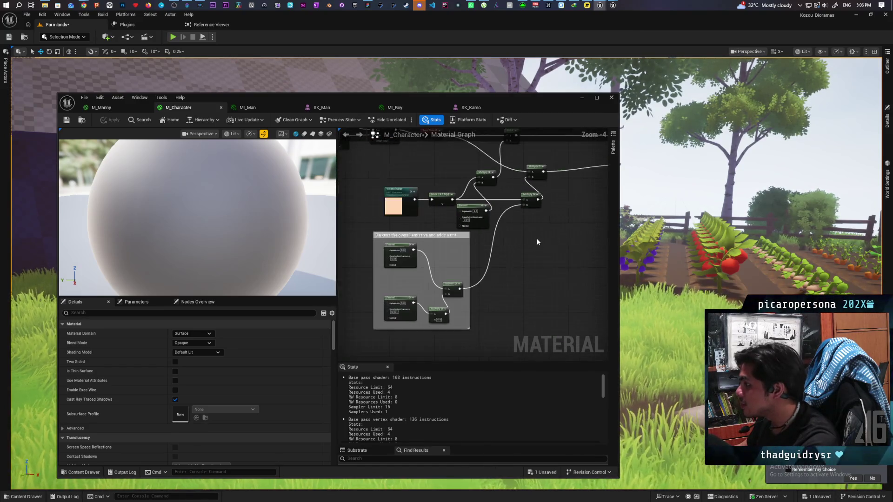
pyautogui.scroll(-1, 536, 238)
pyautogui.moveTo(538, 235)
pyautogui.mouseDown()
pyautogui.moveTo(484, 266)
pyautogui.moveTo(525, 260)
pyautogui.moveTo(495, 267)
pyautogui.mouseUp()
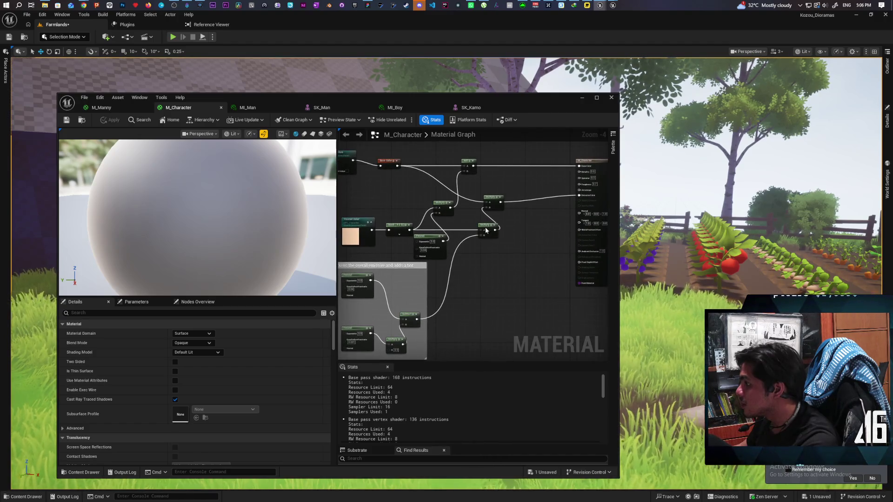
pyautogui.moveTo(465, 183)
pyautogui.mouseDown()
pyautogui.moveTo(553, 190)
pyautogui.moveTo(519, 196)
pyautogui.mouseUp()
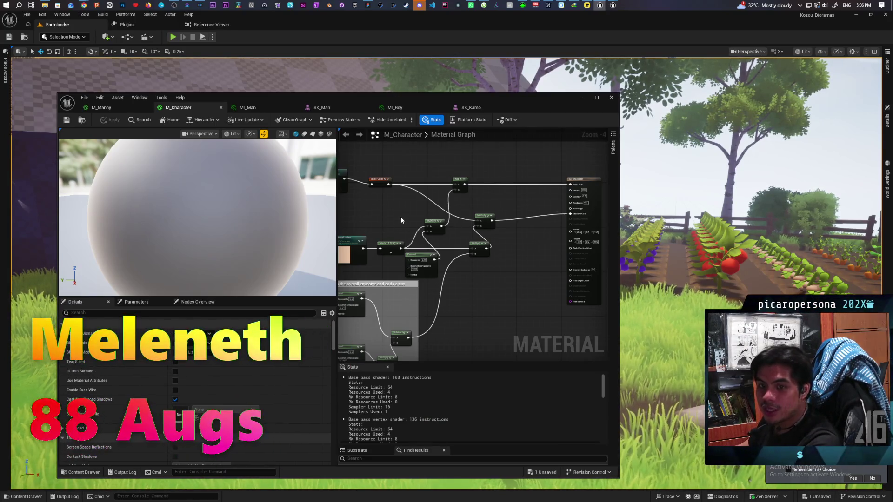
pyautogui.moveTo(393, 219); pyautogui.dragTo(504, 194)
# Check the Fresnel Color node's MPC_Characters settings, then centre the view on the Multiply and output nodes.
pyautogui.scroll(5, 505, 193)
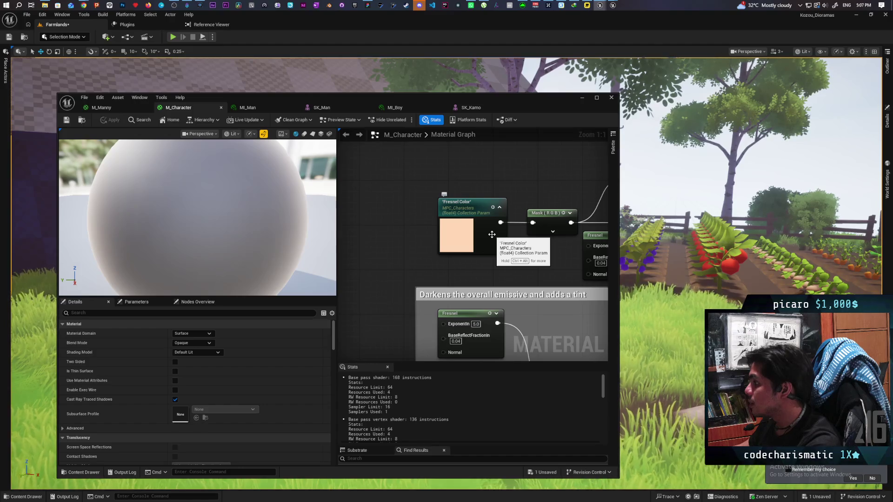
pyautogui.click(492, 235)
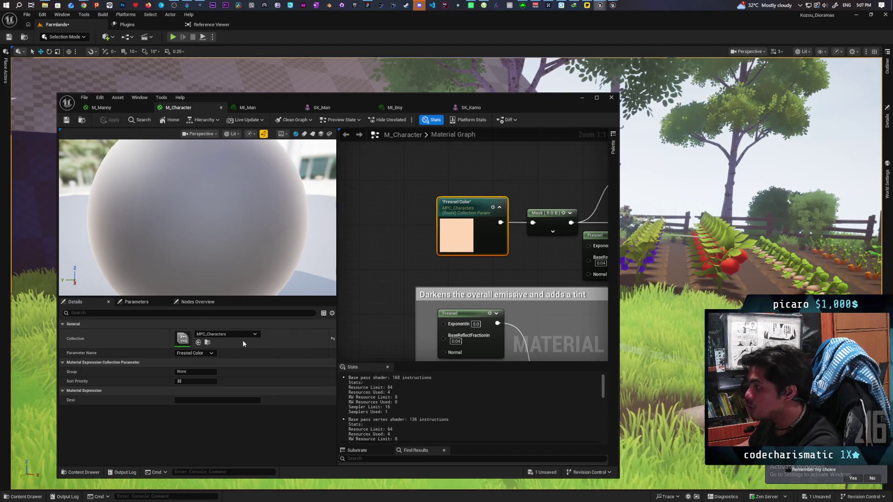
pyautogui.scroll(-5, 468, 272)
pyautogui.moveTo(487, 259)
pyautogui.mouseDown()
pyautogui.moveTo(498, 227)
pyautogui.moveTo(433, 295)
pyautogui.moveTo(539, 297)
pyautogui.moveTo(495, 311)
pyautogui.moveTo(604, 314)
pyautogui.moveTo(449, 320)
pyautogui.moveTo(454, 312)
pyautogui.mouseUp()
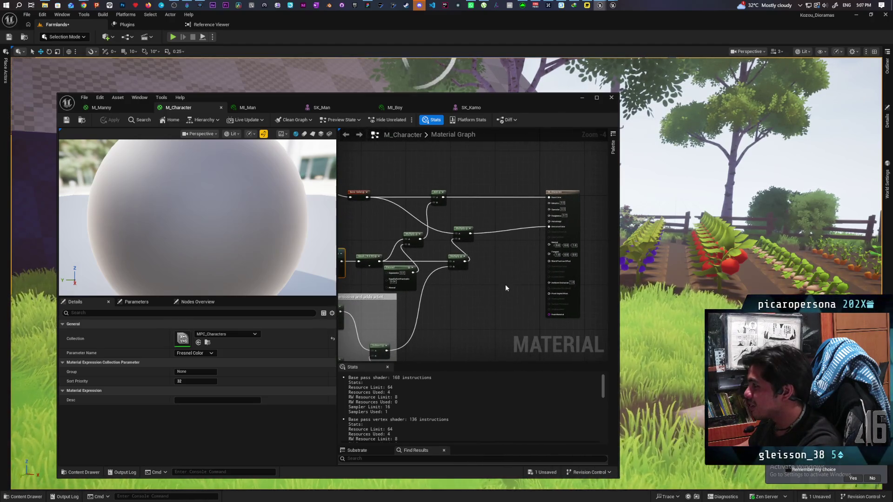
pyautogui.scroll(2, 518, 277)
pyautogui.scroll(-2, 515, 263)
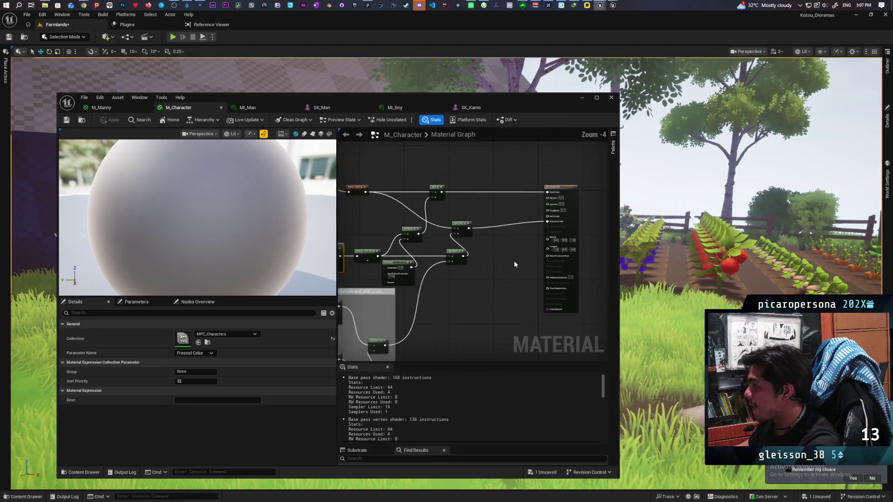
pyautogui.moveTo(514, 260); pyautogui.dragTo(468, 266)
pyautogui.scroll(2, 464, 266)
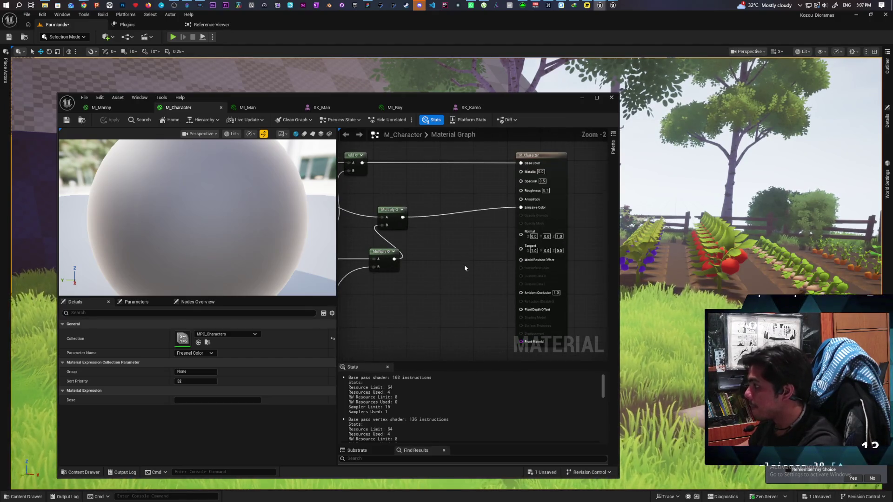
# Add a MakeMaterialAttributes node and feed Base Color into its BaseColor input.
pyautogui.rightClick(465, 266)
pyautogui.write('make')
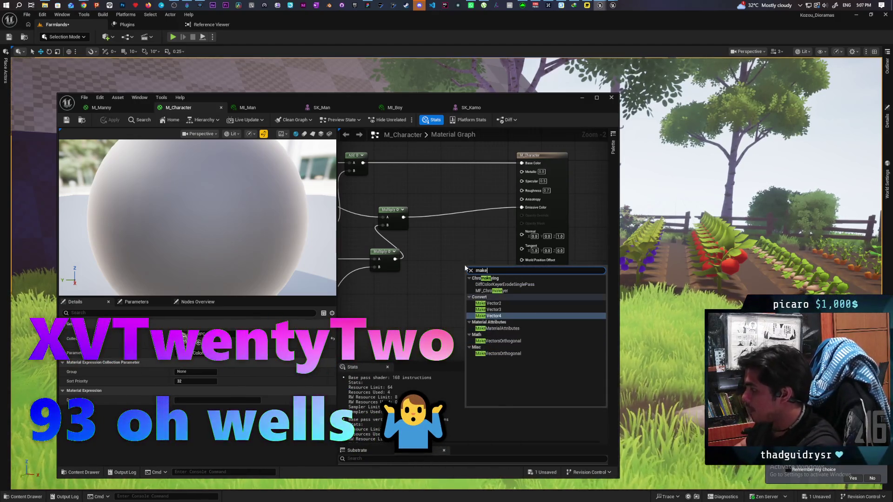
pyautogui.press('Escape')
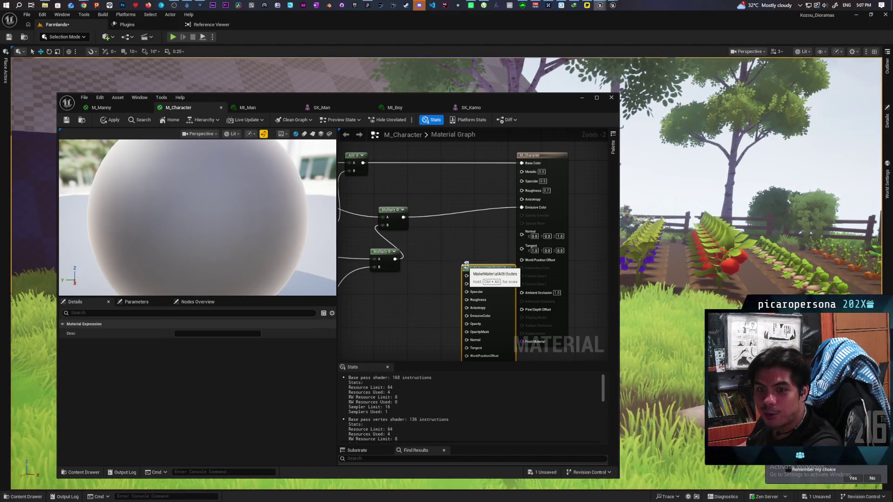
pyautogui.moveTo(484, 231)
pyautogui.mouseDown()
pyautogui.moveTo(440, 258)
pyautogui.moveTo(419, 200)
pyautogui.moveTo(403, 219)
pyautogui.moveTo(514, 243)
pyautogui.moveTo(553, 240)
pyautogui.moveTo(406, 148)
pyautogui.moveTo(425, 143)
pyautogui.mouseUp()
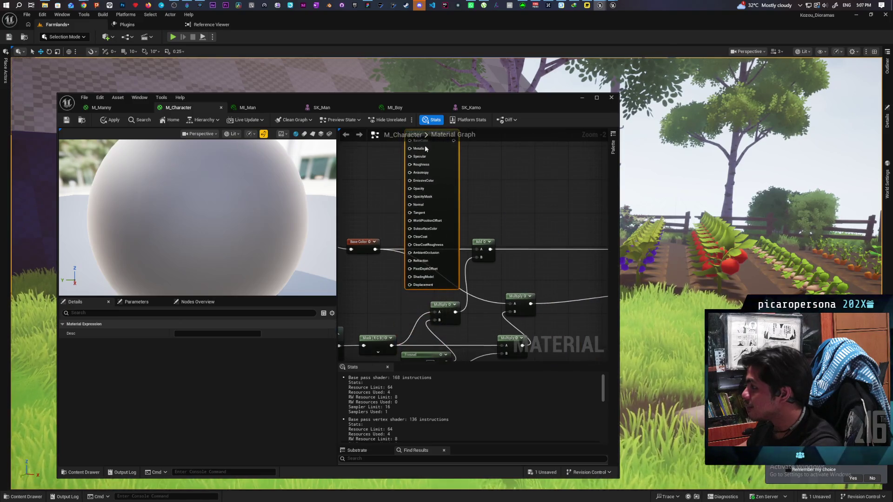
pyautogui.moveTo(375, 250)
pyautogui.mouseDown()
pyautogui.moveTo(393, 177)
pyautogui.moveTo(410, 158)
pyautogui.mouseUp()
pyautogui.moveTo(475, 248); pyautogui.dragTo(514, 258)
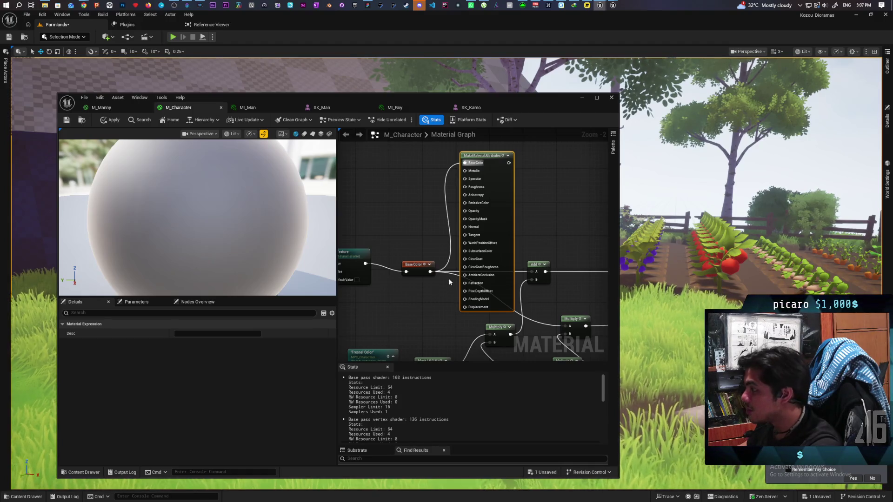
pyautogui.moveTo(446, 278)
pyautogui.mouseDown()
pyautogui.moveTo(453, 271)
pyautogui.moveTo(438, 260)
pyautogui.moveTo(372, 265)
pyautogui.moveTo(384, 222)
pyautogui.mouseUp()
pyautogui.moveTo(367, 191)
pyautogui.mouseDown()
pyautogui.moveTo(545, 179)
pyautogui.moveTo(514, 130)
pyautogui.moveTo(515, 149)
pyautogui.moveTo(548, 186)
pyautogui.moveTo(516, 193)
pyautogui.moveTo(519, 225)
pyautogui.mouseUp()
# Wire a 0.0 constant into Metallic and a 1.0 constant into Roughness.
pyautogui.click(393, 177)
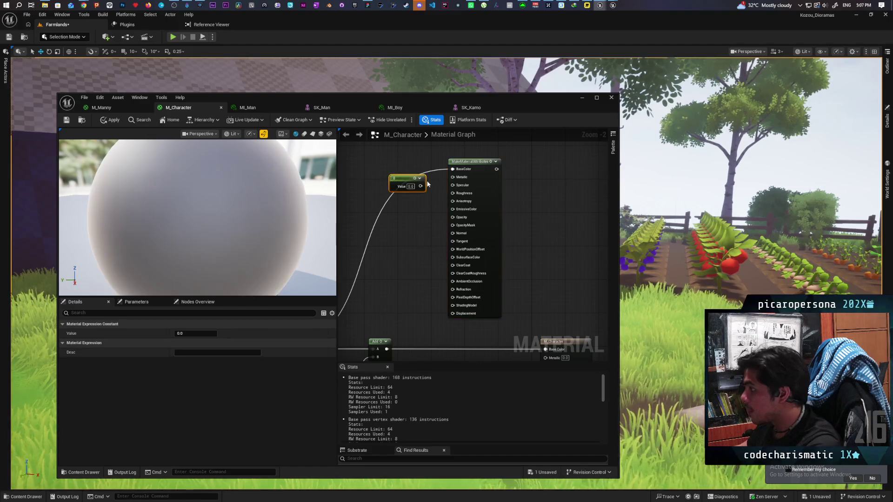
pyautogui.moveTo(423, 187); pyautogui.dragTo(453, 177)
pyautogui.click(400, 189)
pyautogui.click(418, 199)
pyautogui.write('1')
pyautogui.press('Return')
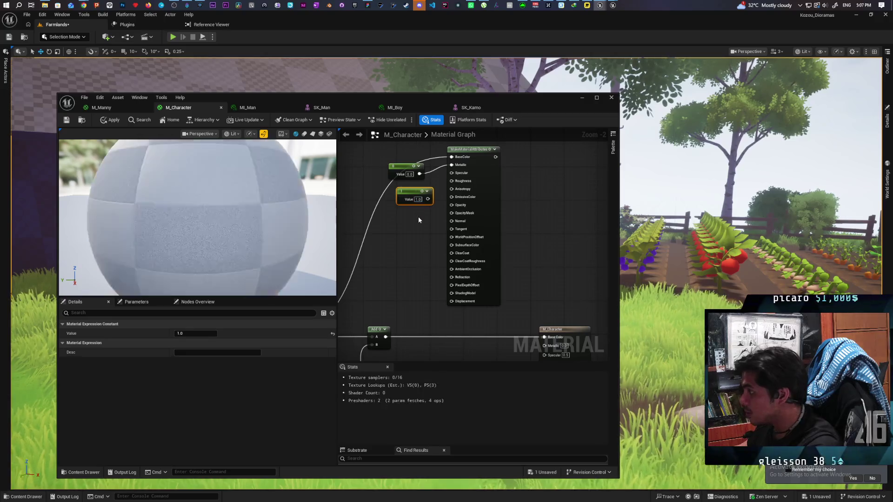
pyautogui.moveTo(427, 199)
pyautogui.mouseDown()
pyautogui.moveTo(451, 181)
pyautogui.moveTo(407, 193)
pyautogui.mouseUp()
pyautogui.moveTo(423, 228); pyautogui.dragTo(333, 165)
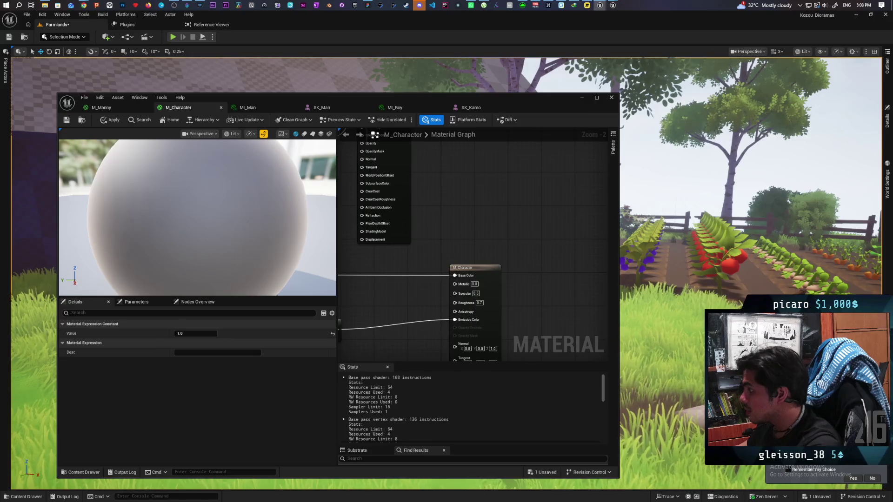
pyautogui.moveTo(332, 179)
pyautogui.mouseDown()
pyautogui.moveTo(348, 187)
pyautogui.moveTo(355, 139)
pyautogui.moveTo(430, 315)
pyautogui.mouseUp()
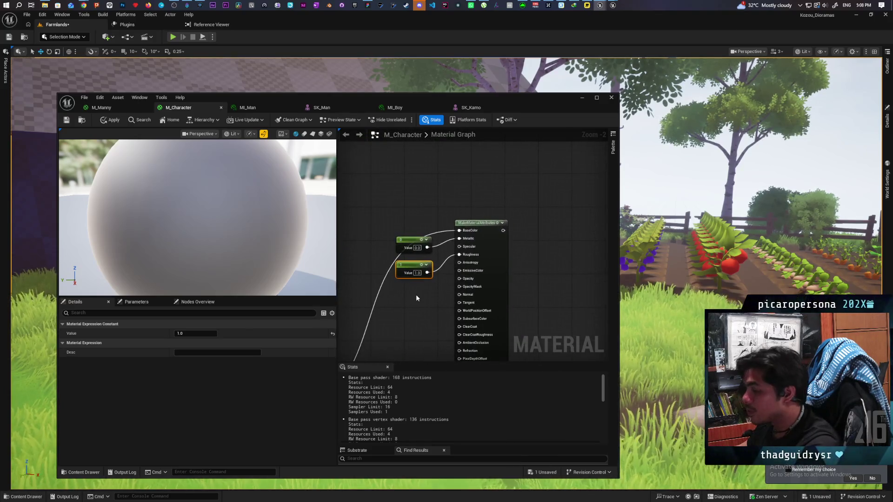
pyautogui.moveTo(562, 274); pyautogui.dragTo(488, 194)
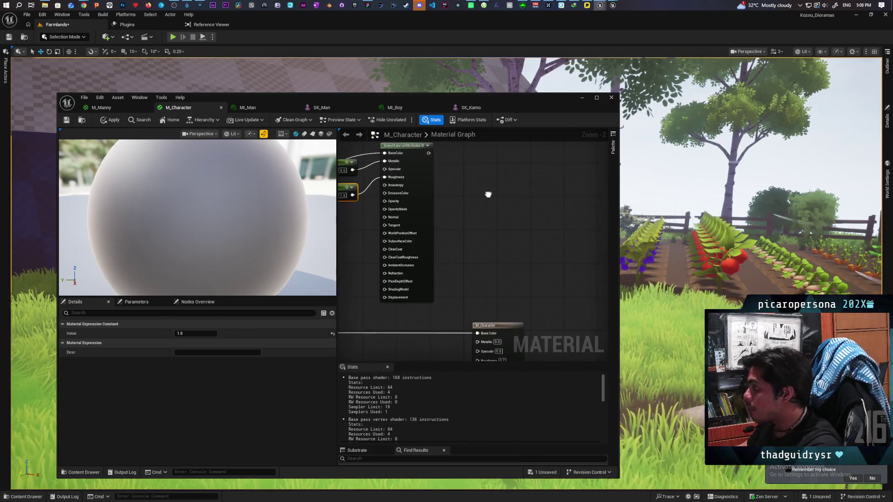
# Drag the MF_Stylized function from the Content Drawer into the M_Character graph.
pyautogui.click(81, 472)
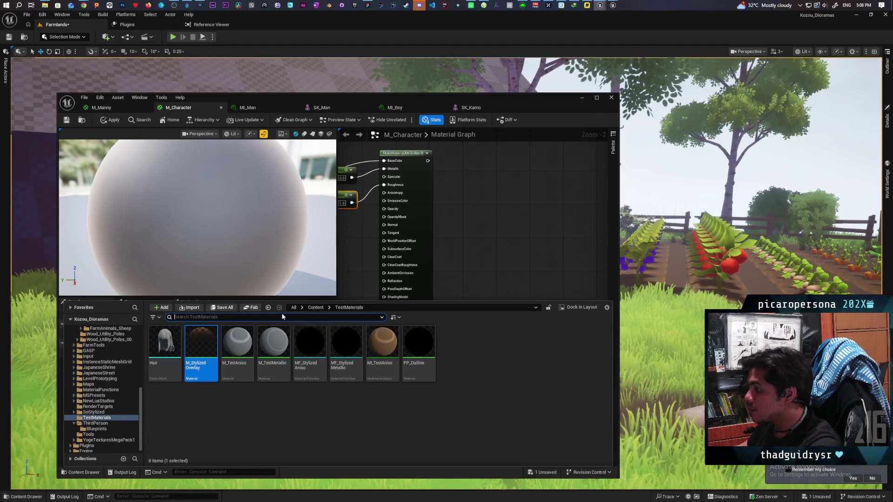
pyautogui.click(314, 308)
pyautogui.moveTo(564, 372)
pyautogui.mouseDown()
pyautogui.moveTo(453, 199)
pyautogui.moveTo(448, 169)
pyautogui.moveTo(459, 184)
pyautogui.moveTo(457, 167)
pyautogui.moveTo(459, 214)
pyautogui.moveTo(492, 199)
pyautogui.moveTo(494, 171)
pyautogui.mouseUp()
# Enable Use Material Attributes, connect MF_Stylized's result to the material output, and apply.
pyautogui.click(500, 278)
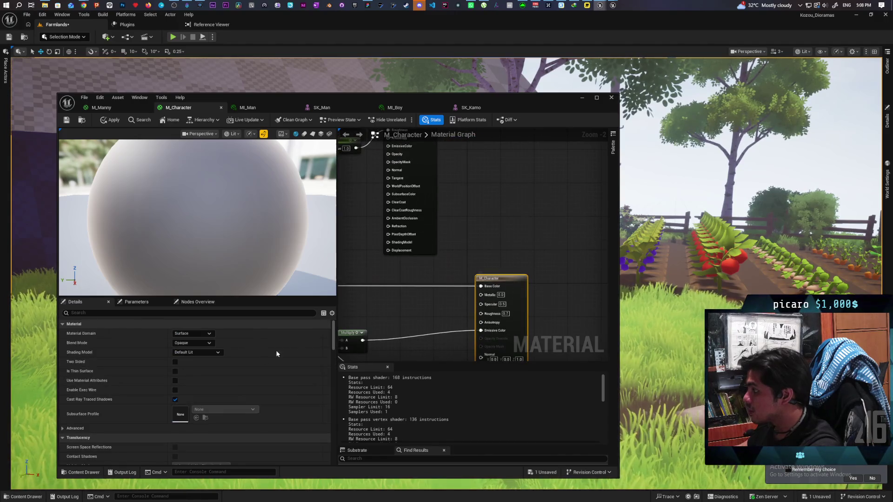
pyautogui.click(175, 381)
pyautogui.moveTo(422, 358)
pyautogui.mouseDown()
pyautogui.moveTo(532, 196)
pyautogui.moveTo(508, 190)
pyautogui.mouseUp()
pyautogui.moveTo(450, 199); pyautogui.dragTo(483, 195)
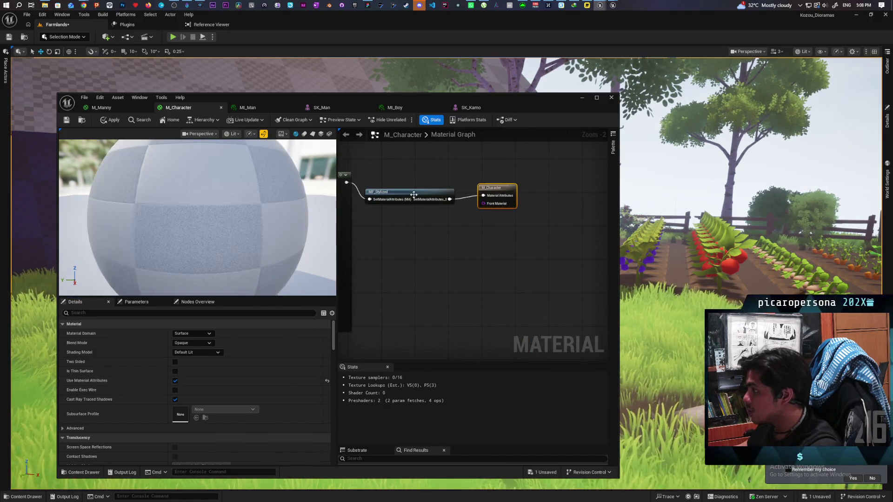
pyautogui.moveTo(414, 194); pyautogui.dragTo(408, 178)
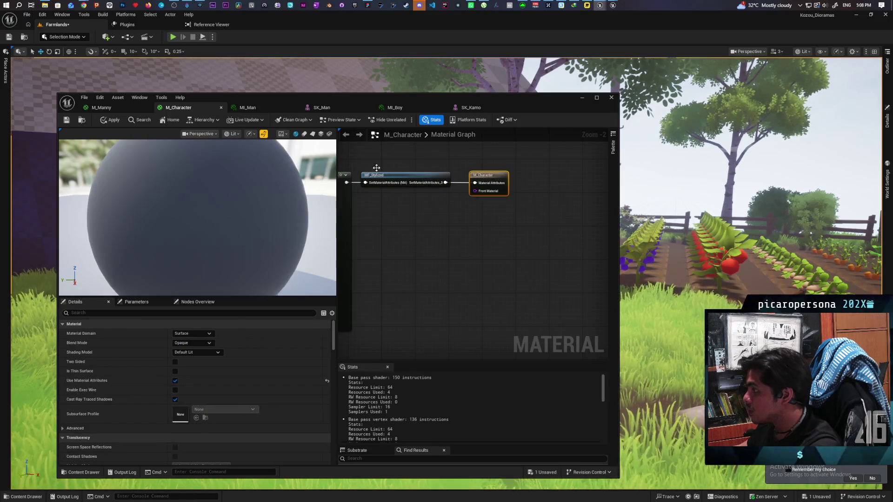
pyautogui.click(114, 121)
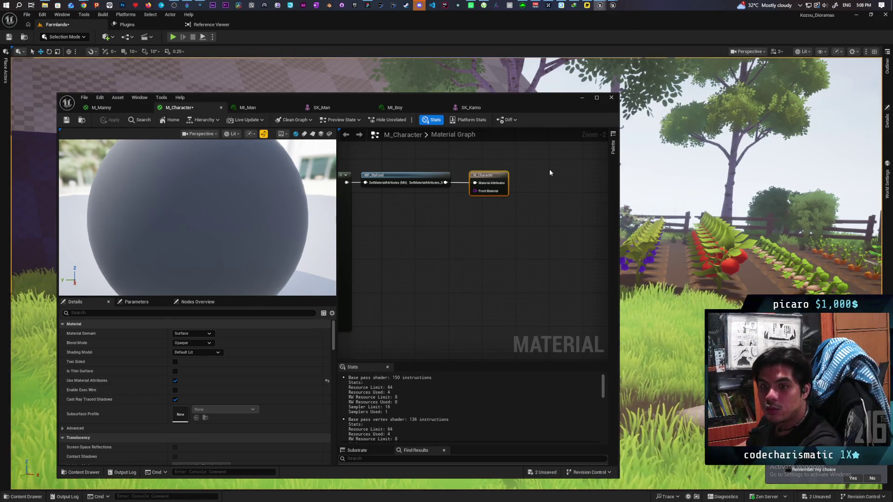
# Box-select the material nodes and recentre the graph on them.
pyautogui.scroll(-4, 568, 231)
pyautogui.scroll(4, 472, 248)
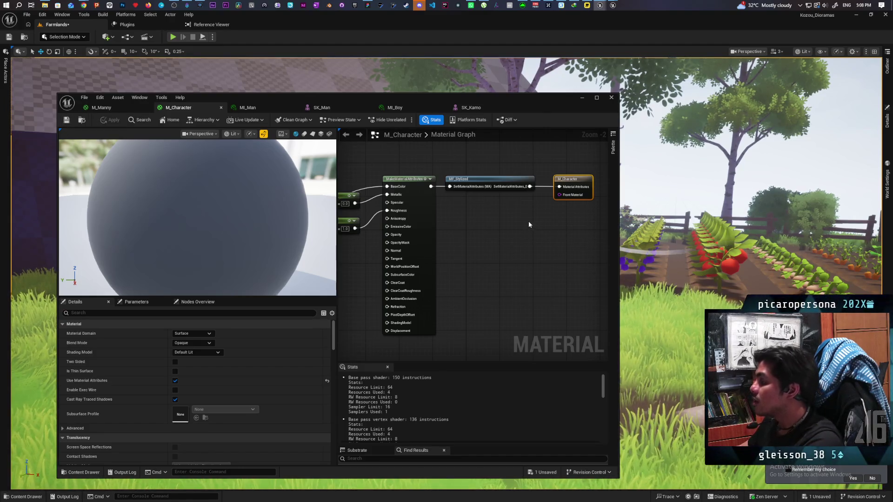
pyautogui.scroll(-3, 521, 222)
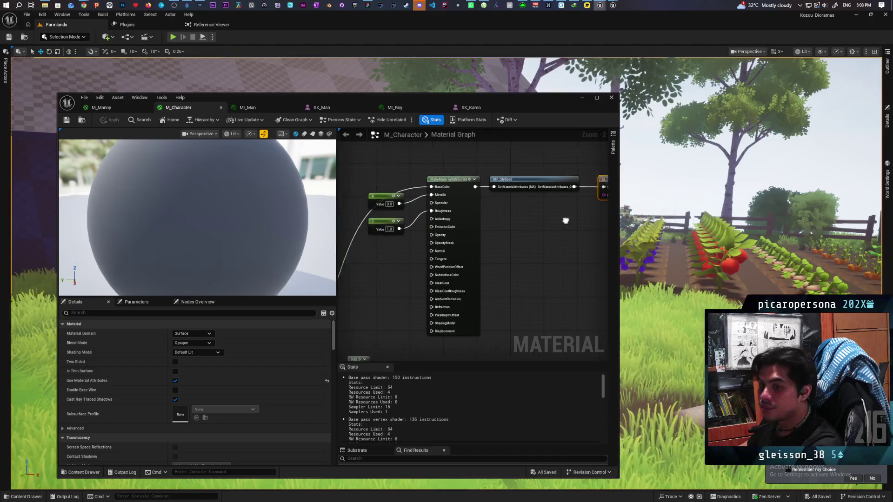
pyautogui.moveTo(545, 202); pyautogui.dragTo(530, 206)
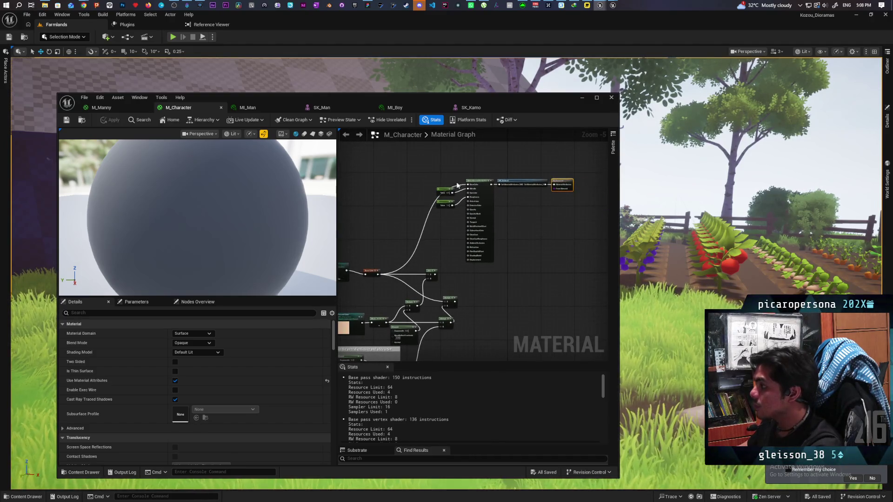
pyautogui.moveTo(439, 175); pyautogui.dragTo(575, 212)
pyautogui.moveTo(510, 213); pyautogui.dragTo(492, 223)
pyautogui.scroll(2, 488, 217)
# Open MF_Stylized and duplicate its SetMaterialAttributes function input with Ctrl+D.
pyautogui.doubleClick(485, 190)
pyautogui.scroll(-5, 472, 216)
pyautogui.scroll(2, 448, 238)
pyautogui.click(390, 249)
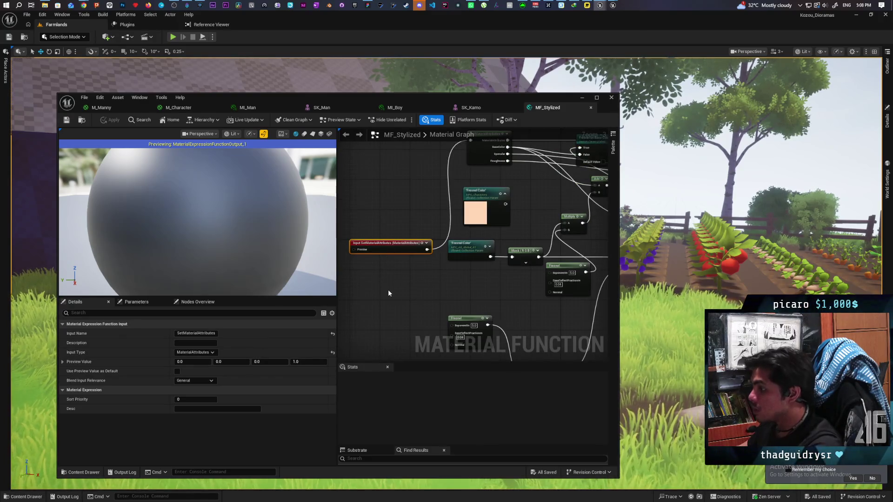
pyautogui.hotkey('ctrl', 'd')
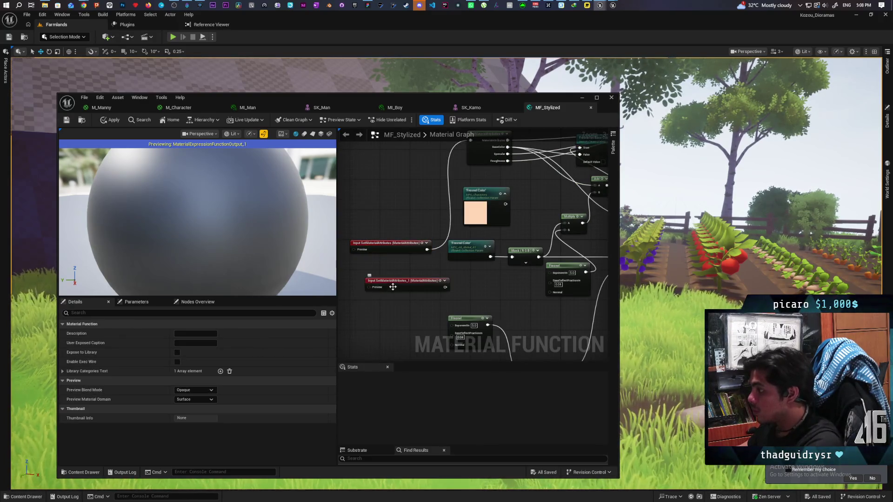
pyautogui.click(394, 285)
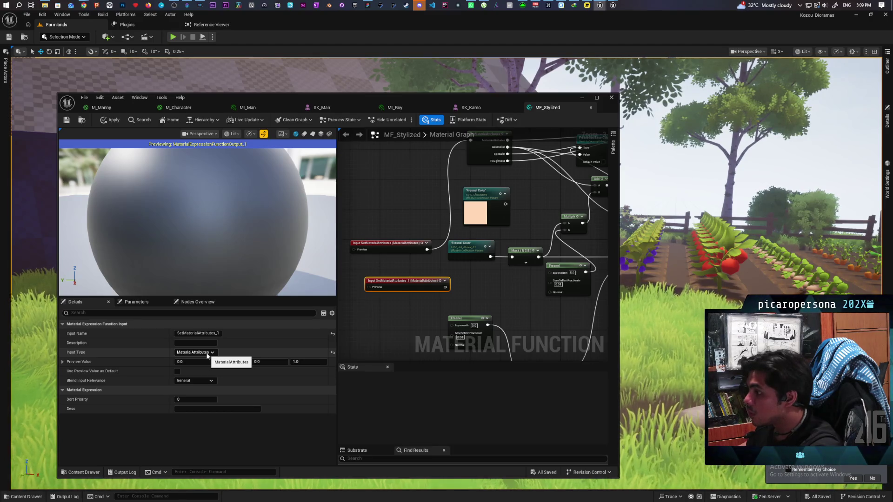
# Set the duplicate's Input Type to Bool and rename it 'Add to Base Color'.
pyautogui.click(208, 356)
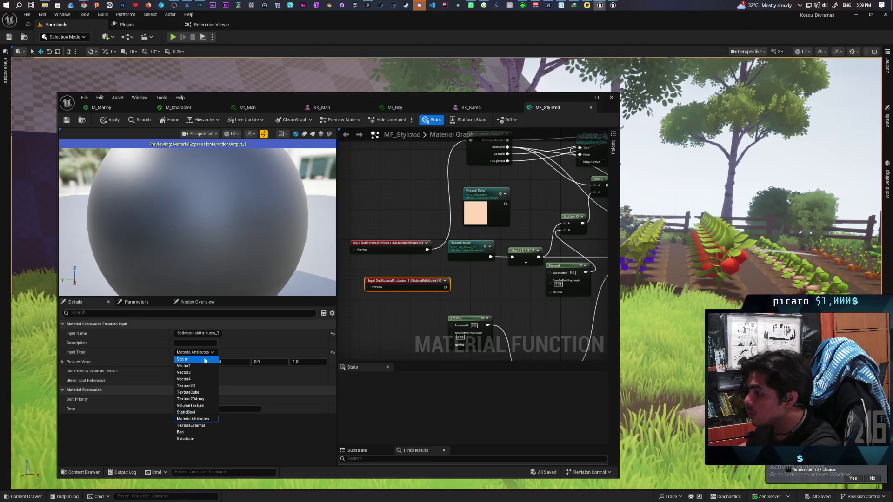
pyautogui.click(194, 433)
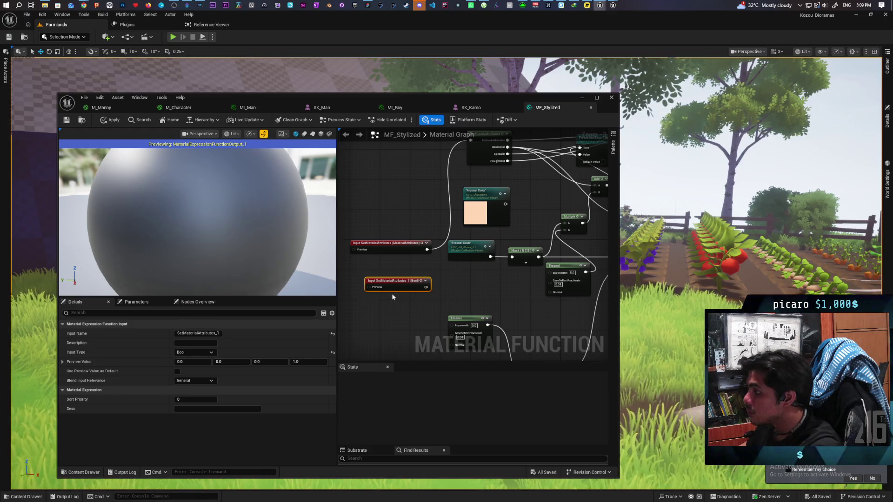
pyautogui.click(204, 334)
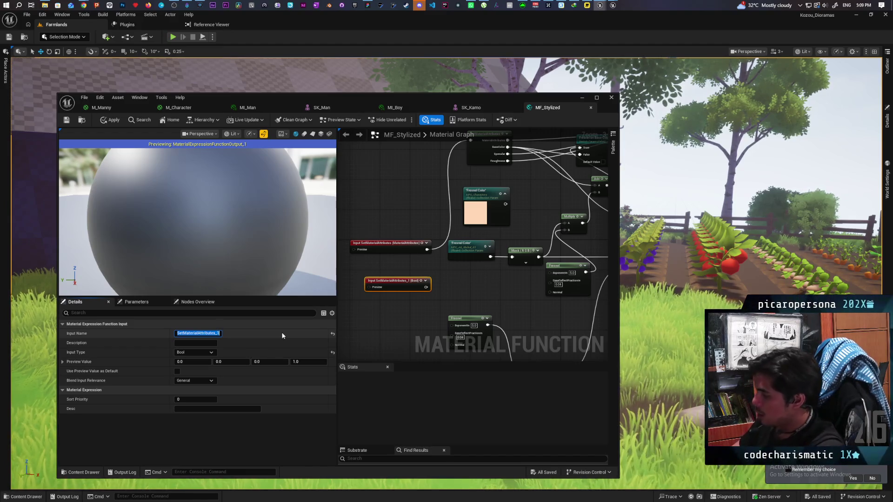
pyautogui.write('Add to Base Color')
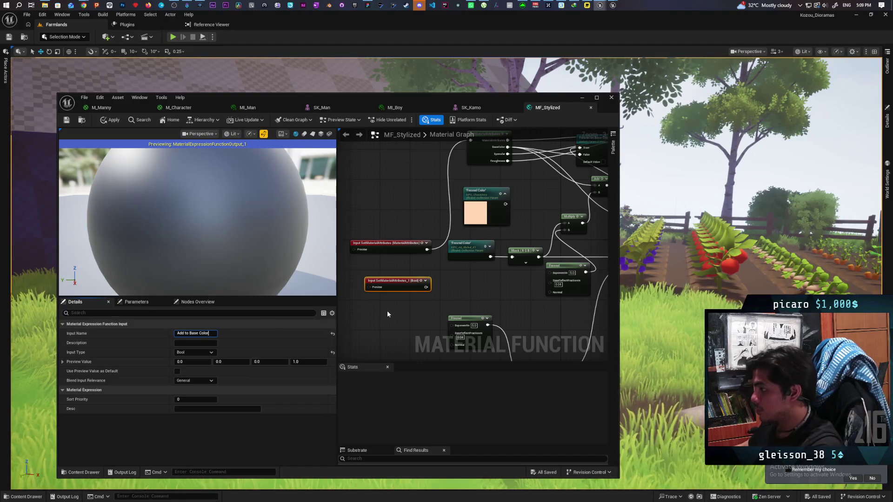
pyautogui.click(387, 312)
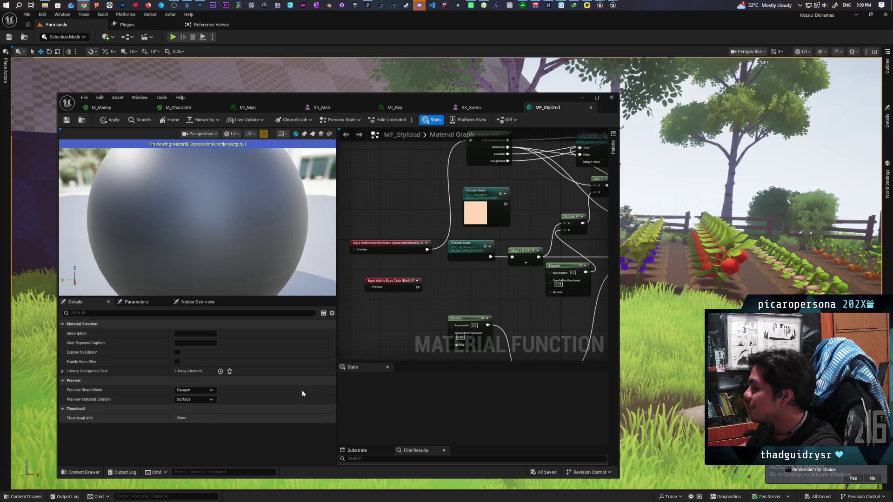
# Move SetMaterialAttributes to the top-left and place Add to Base Color left of the Output.
pyautogui.moveTo(411, 275)
pyautogui.mouseDown()
pyautogui.moveTo(414, 154)
pyautogui.moveTo(414, 165)
pyautogui.mouseUp()
pyautogui.moveTo(398, 314)
pyautogui.mouseDown()
pyautogui.moveTo(458, 307)
pyautogui.moveTo(434, 304)
pyautogui.mouseUp()
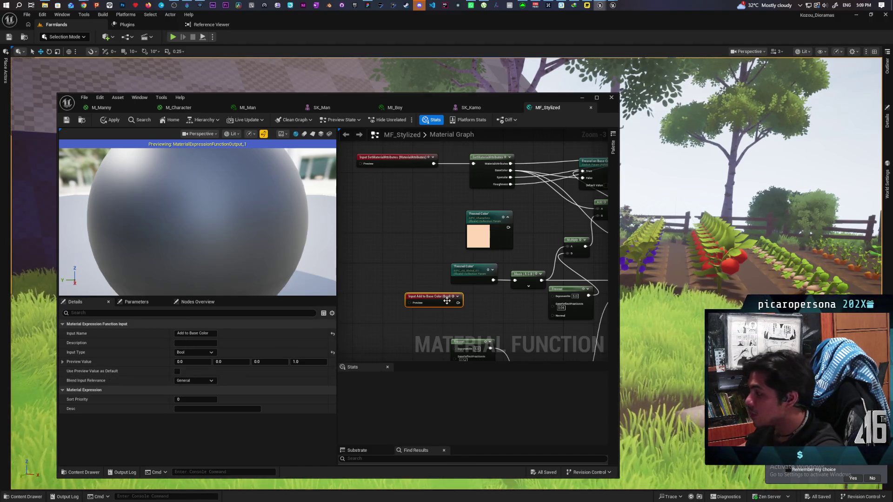
pyautogui.moveTo(448, 301)
pyautogui.mouseDown()
pyautogui.moveTo(434, 311)
pyautogui.moveTo(581, 303)
pyautogui.mouseUp()
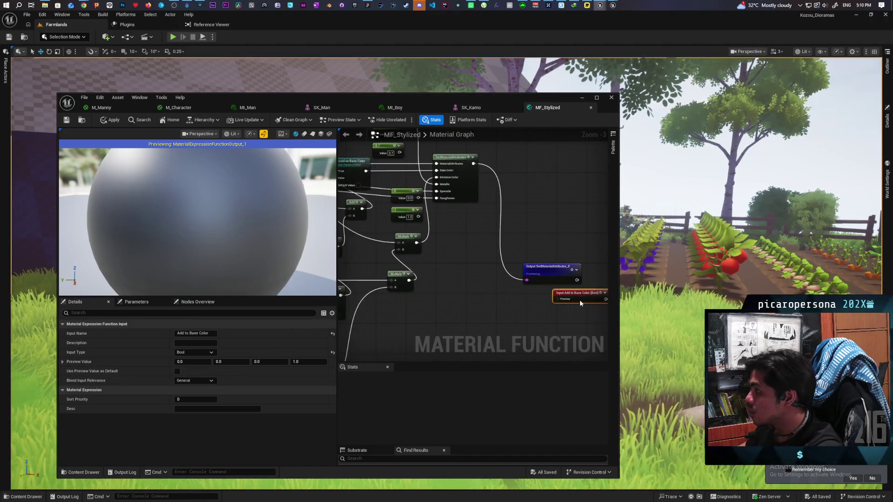
pyautogui.moveTo(516, 280)
pyautogui.mouseDown()
pyautogui.moveTo(372, 183)
pyautogui.moveTo(354, 268)
pyautogui.moveTo(550, 298)
pyautogui.moveTo(524, 286)
pyautogui.moveTo(529, 308)
pyautogui.mouseUp()
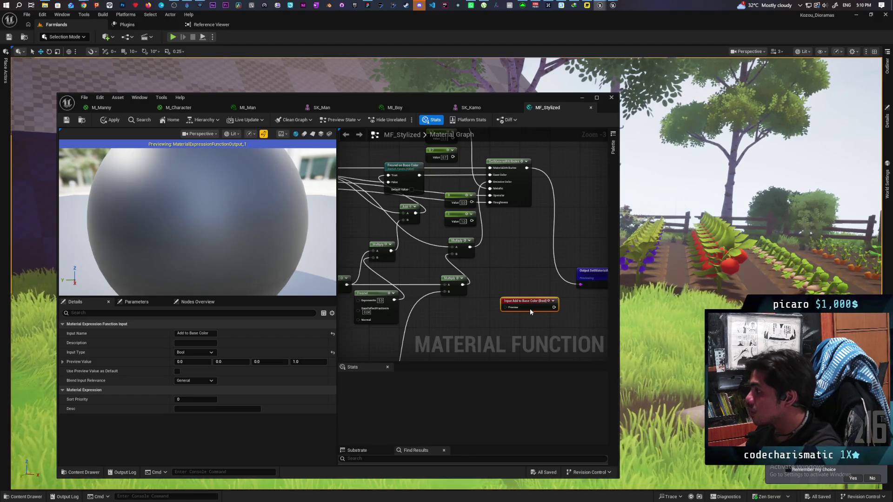
pyautogui.moveTo(530, 308); pyautogui.dragTo(529, 302)
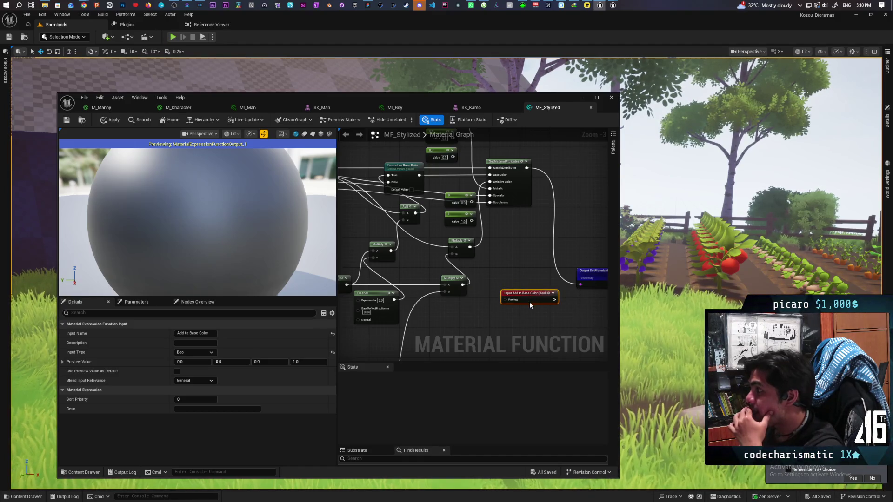
# Delete the Add to Base Color input, confirm, apply MF_Stylized, and go back to M_Character.
pyautogui.press('Delete')
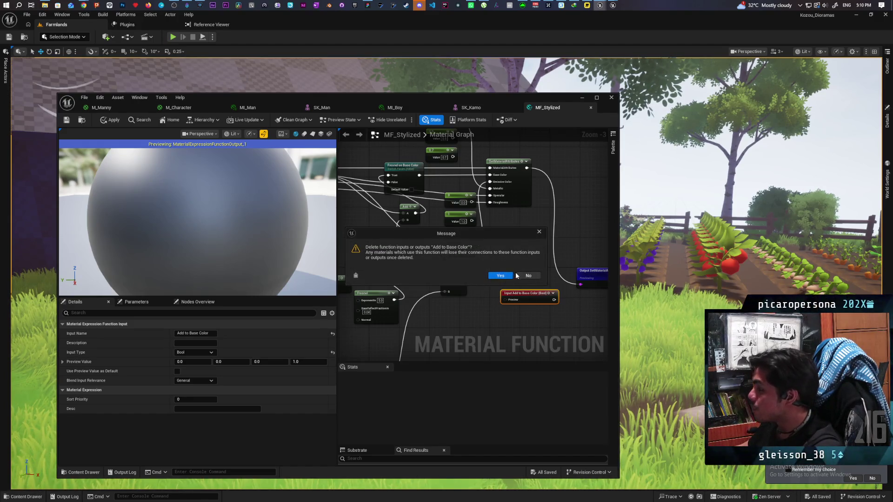
pyautogui.click(498, 276)
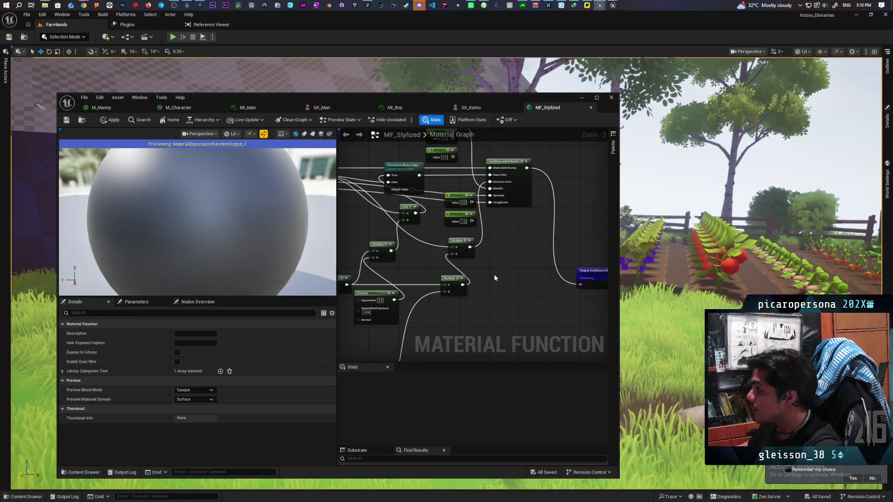
pyautogui.press('Home')
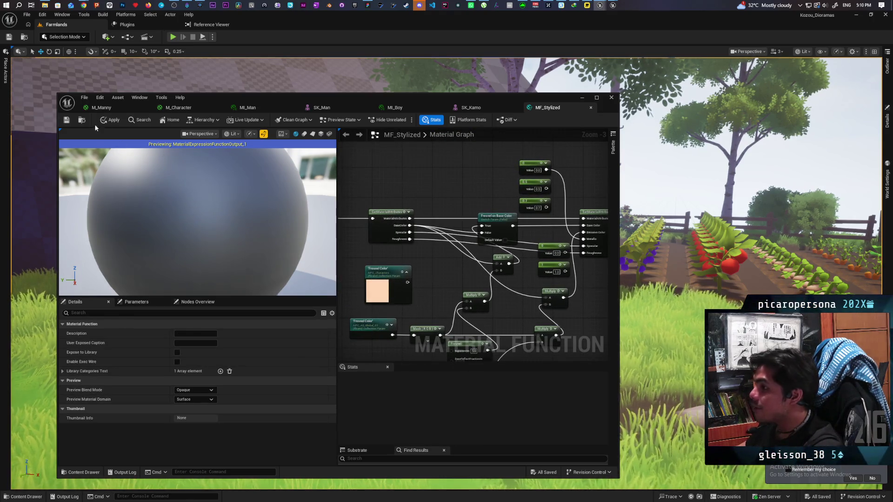
pyautogui.click(110, 120)
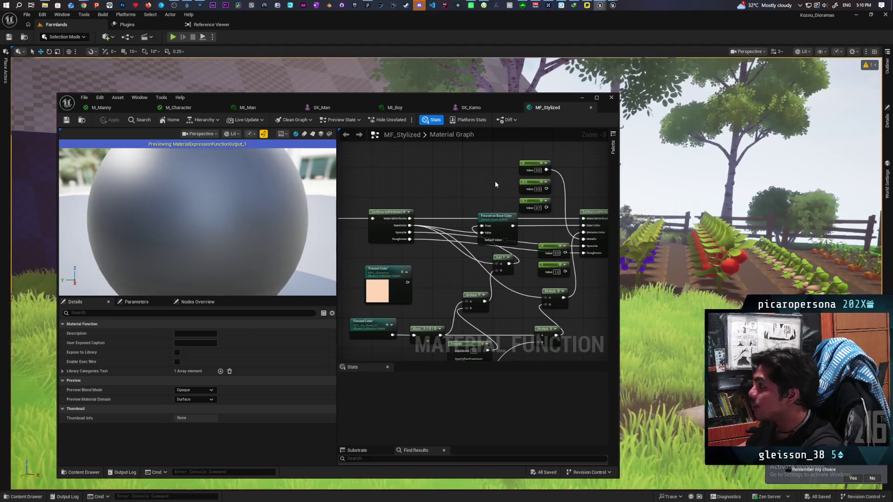
pyautogui.click(184, 109)
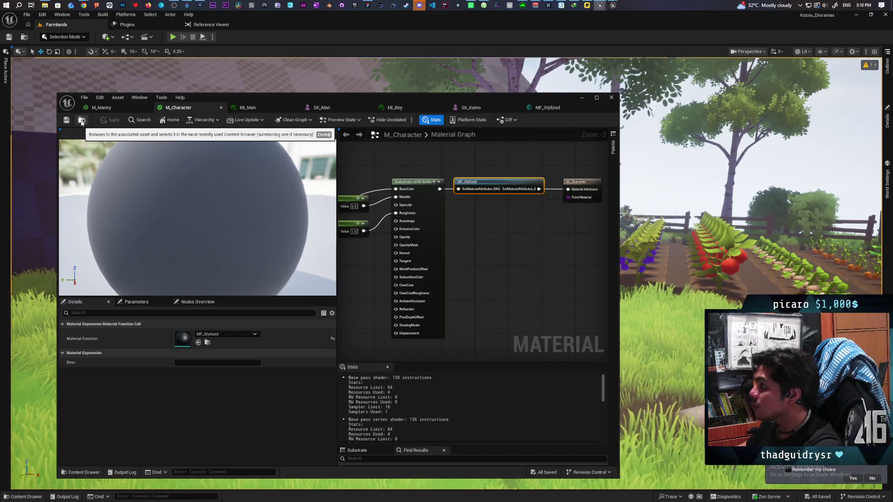
# Select the MF_Stylized function call node and locate M_Character among the project assets.
pyautogui.click(524, 285)
pyautogui.click(482, 186)
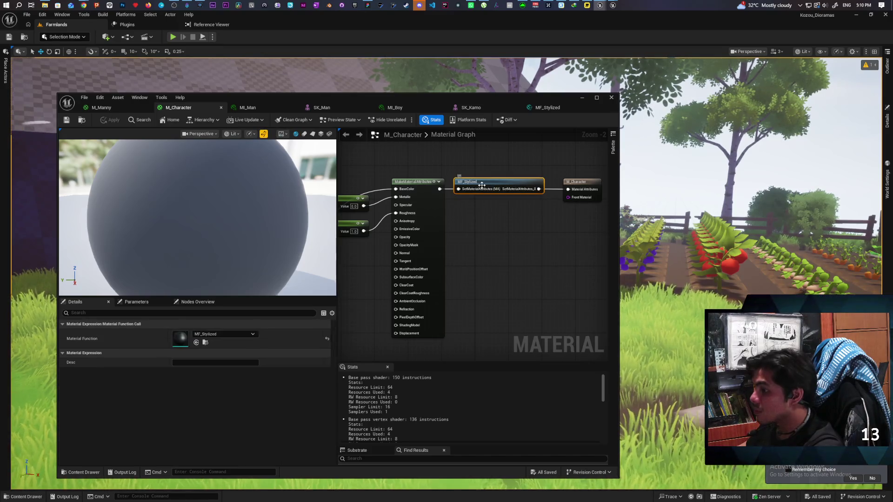
pyautogui.click(82, 121)
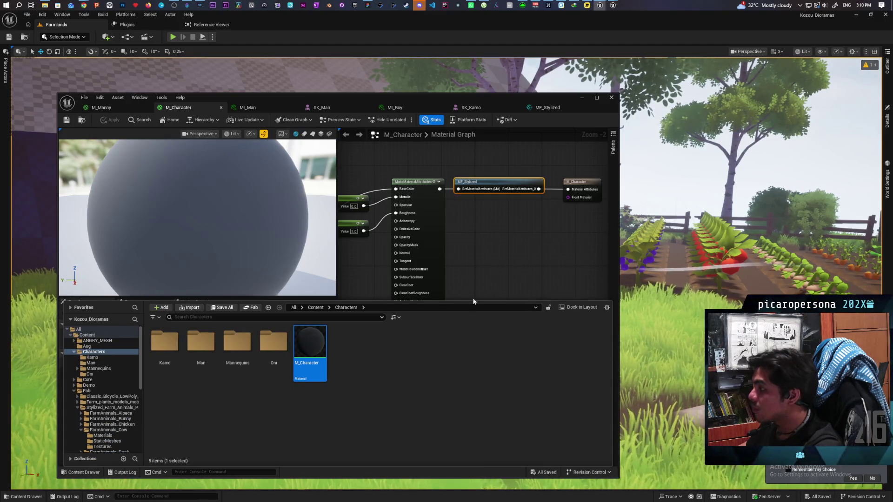
# Tick Fresnel on Base Color in MI_Boy and MI_Man, then save with Ctrl+S.
pyautogui.click(395, 108)
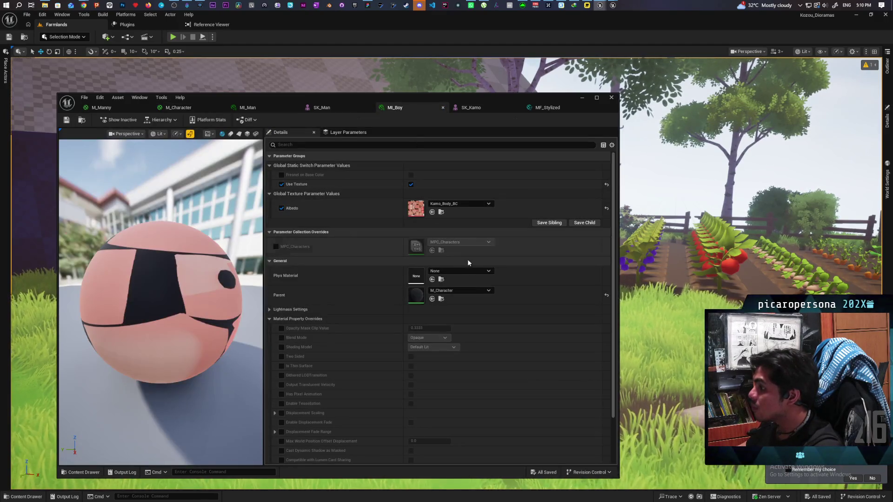
pyautogui.click(281, 175)
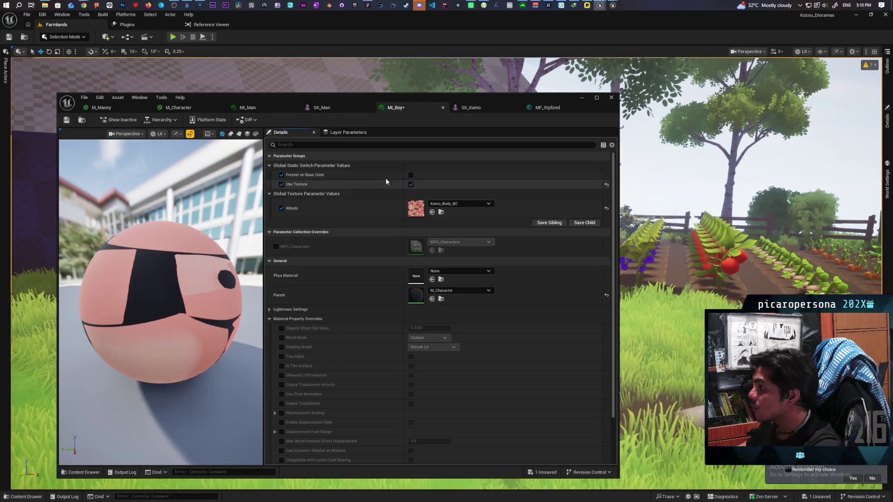
pyautogui.click(261, 110)
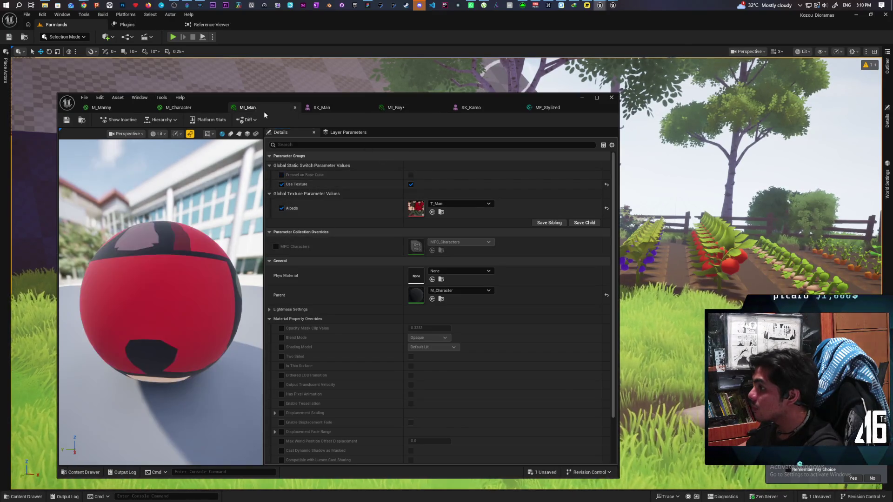
pyautogui.click(411, 176)
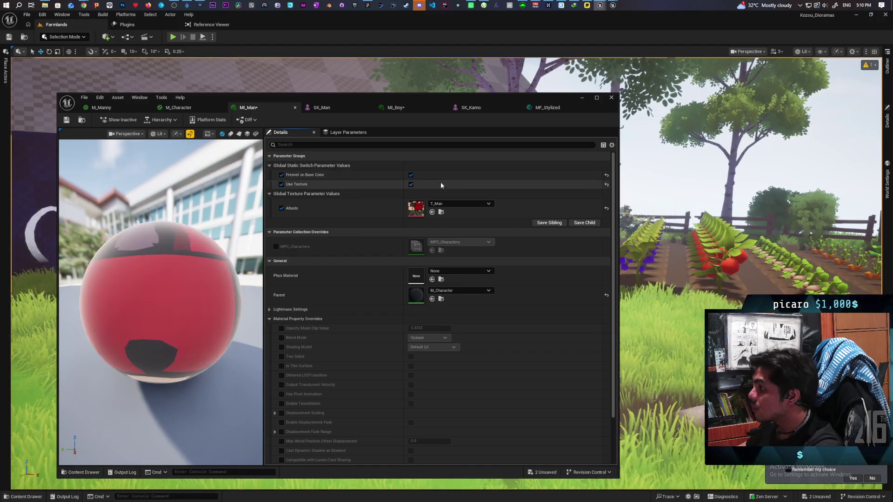
pyautogui.hotkey('ctrl', 's')
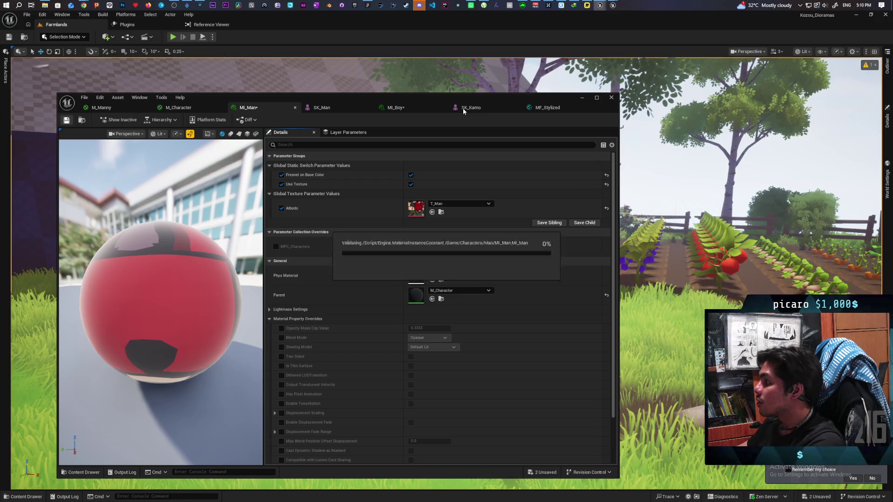
# Move the material editor aside, fly the camera to the doorframe characters and black cat, then view MF_Stylized.
pyautogui.moveTo(463, 108)
pyautogui.mouseDown()
pyautogui.moveTo(512, 307)
pyautogui.moveTo(513, 356)
pyautogui.mouseUp()
pyautogui.moveTo(526, 324)
pyautogui.mouseDown()
pyautogui.moveTo(526, 344)
pyautogui.moveTo(511, 307)
pyautogui.moveTo(516, 321)
pyautogui.mouseUp()
pyautogui.moveTo(583, 298); pyautogui.dragTo(582, 266)
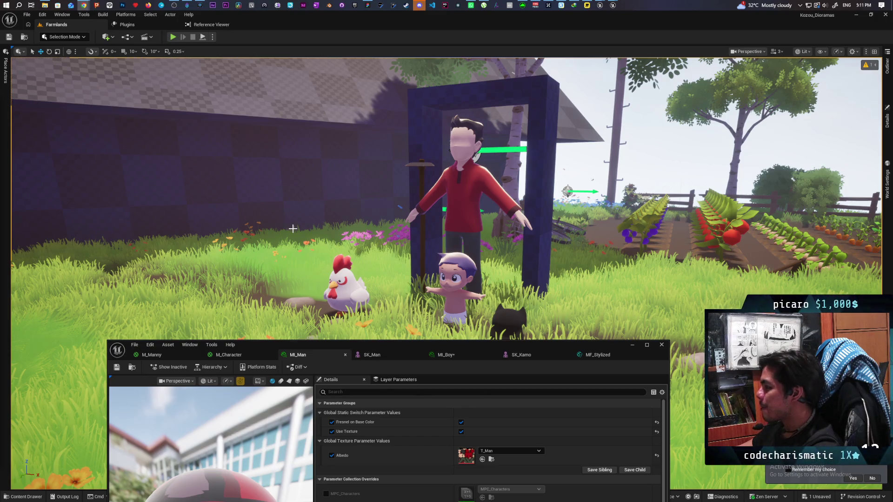
pyautogui.moveTo(530, 264); pyautogui.dragTo(530, 242)
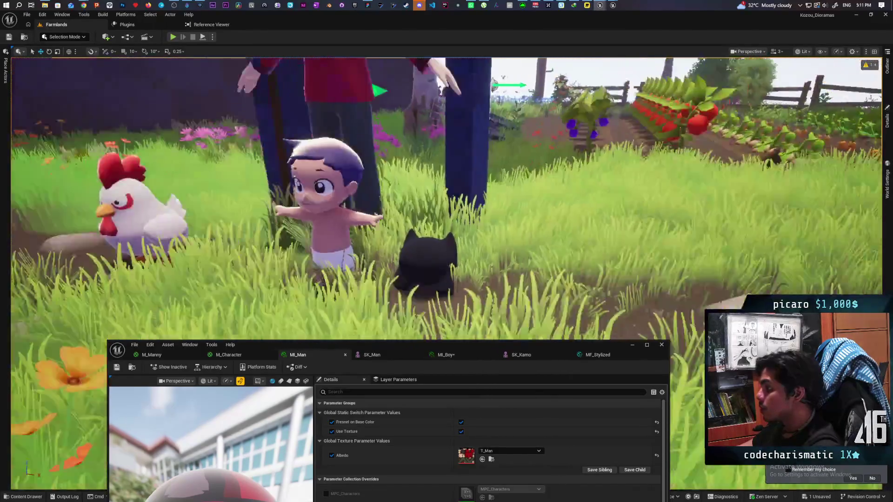
pyautogui.moveTo(524, 264)
pyautogui.mouseDown()
pyautogui.moveTo(524, 280)
pyautogui.moveTo(524, 264)
pyautogui.mouseUp()
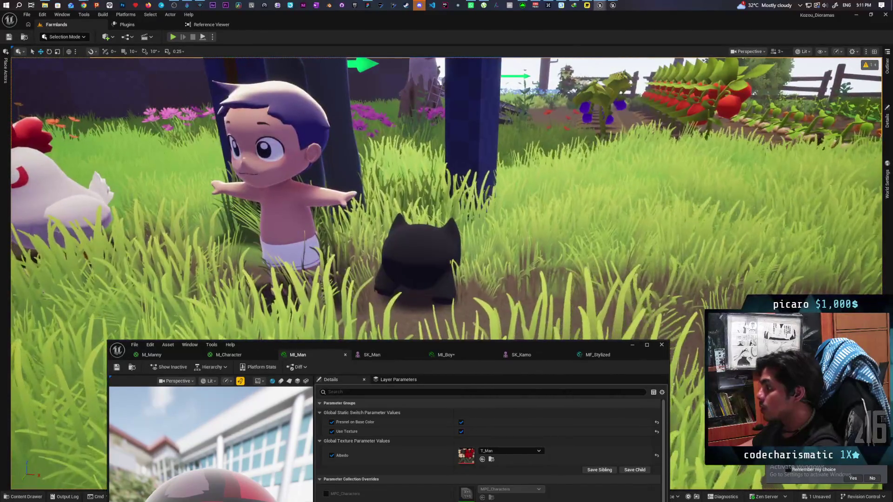
pyautogui.moveTo(401, 343); pyautogui.dragTo(386, 279)
pyautogui.click(581, 291)
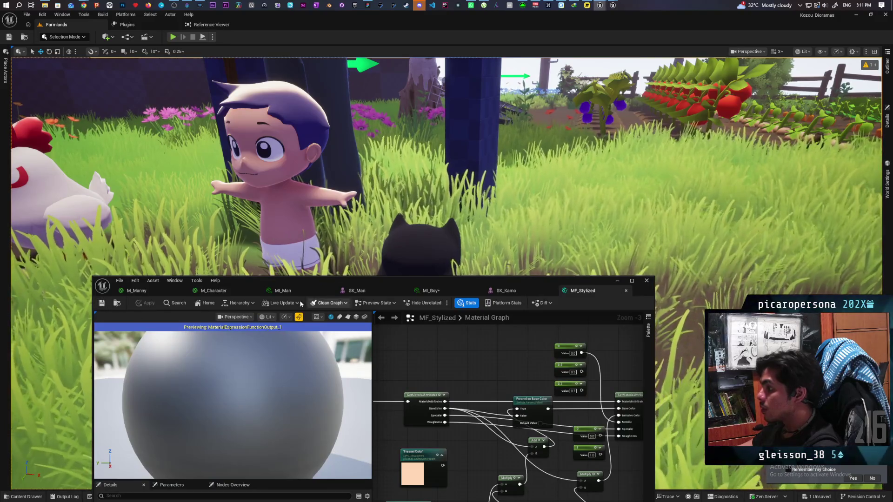
# In M_Character, search 'base c' to add a Base Color named reroute and wire it in.
pyautogui.click(216, 292)
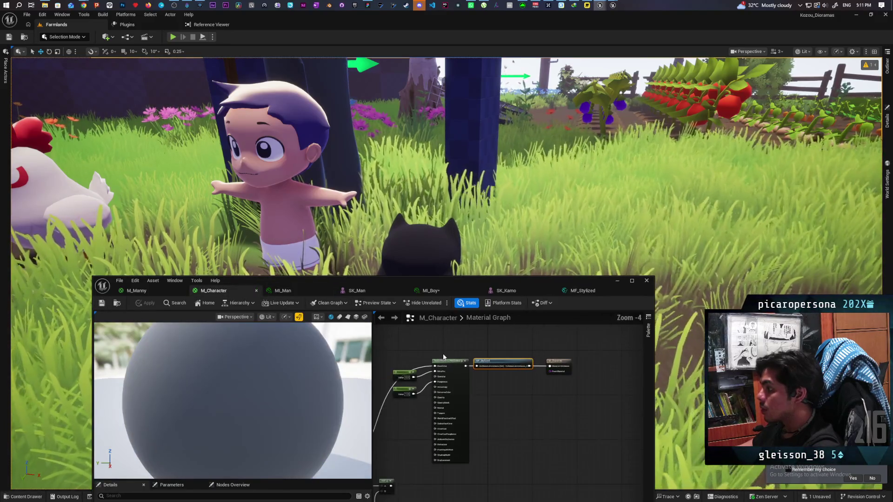
pyautogui.scroll(3, 409, 429)
pyautogui.moveTo(462, 358)
pyautogui.mouseDown()
pyautogui.moveTo(516, 362)
pyautogui.moveTo(456, 414)
pyautogui.mouseUp()
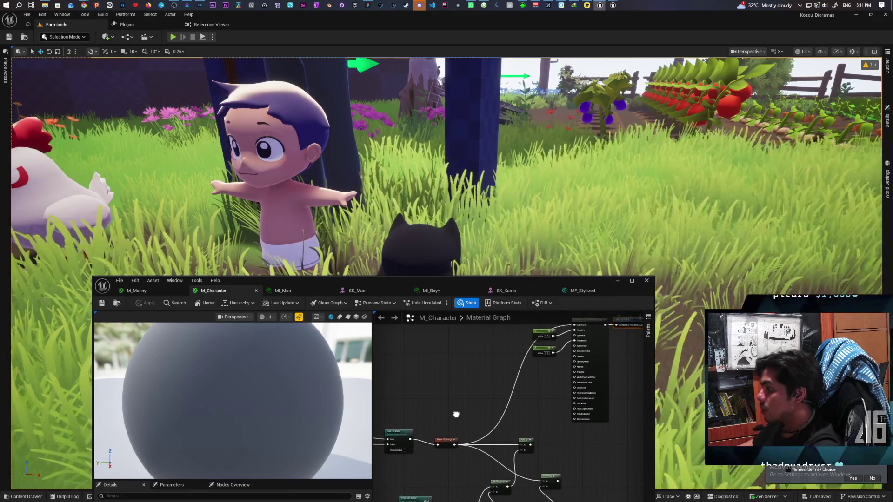
pyautogui.rightClick(479, 342)
pyautogui.write('base c')
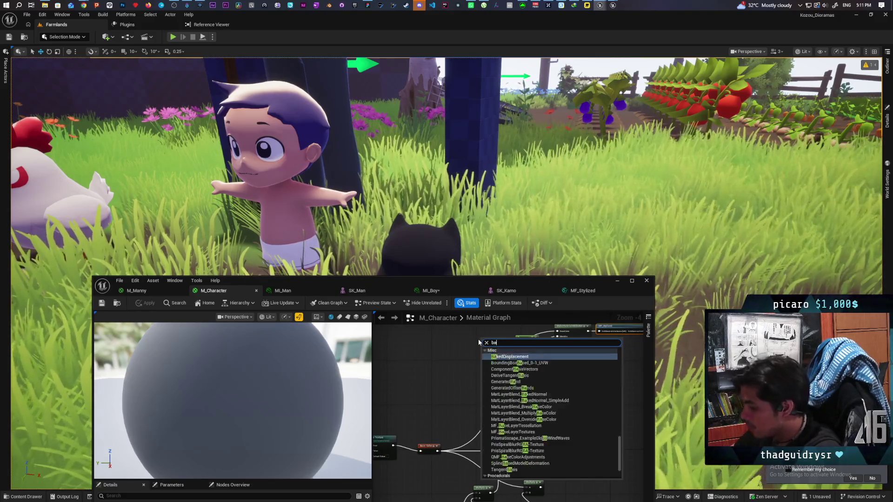
pyautogui.press('Return')
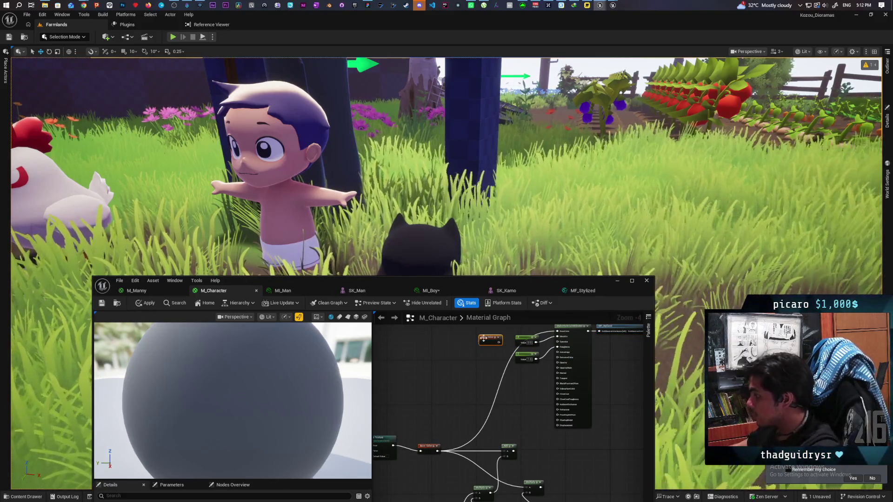
pyautogui.moveTo(495, 342); pyautogui.dragTo(522, 333)
# Pan across the graph to inspect the Base Color nodes, then lower the editor to see the level.
pyautogui.moveTo(397, 419); pyautogui.dragTo(482, 347)
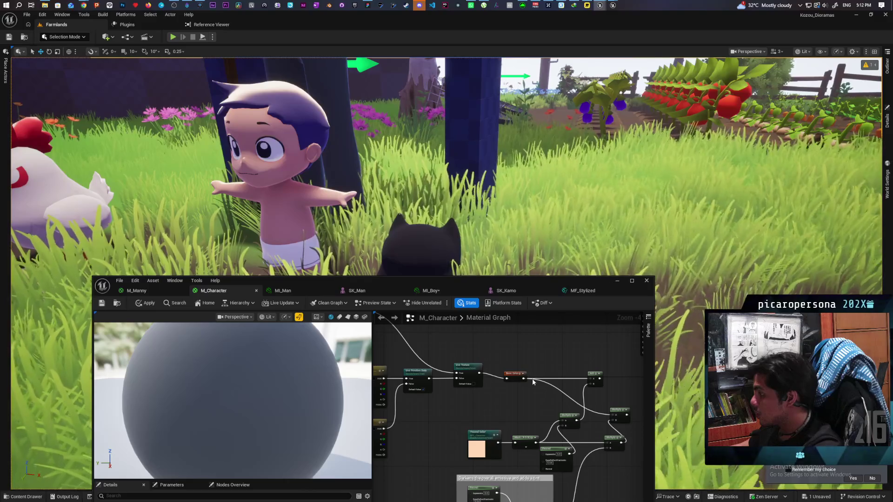
pyautogui.moveTo(535, 380); pyautogui.dragTo(527, 379)
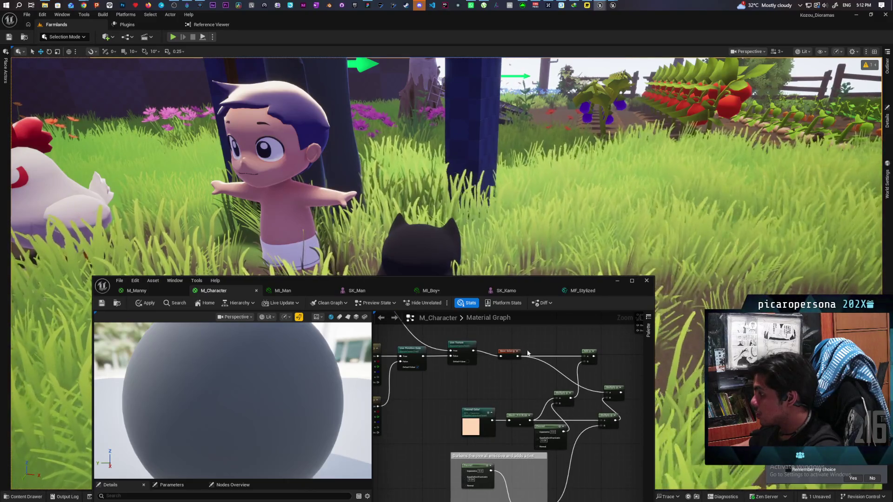
pyautogui.moveTo(500, 350); pyautogui.dragTo(573, 337)
pyautogui.scroll(1, 525, 380)
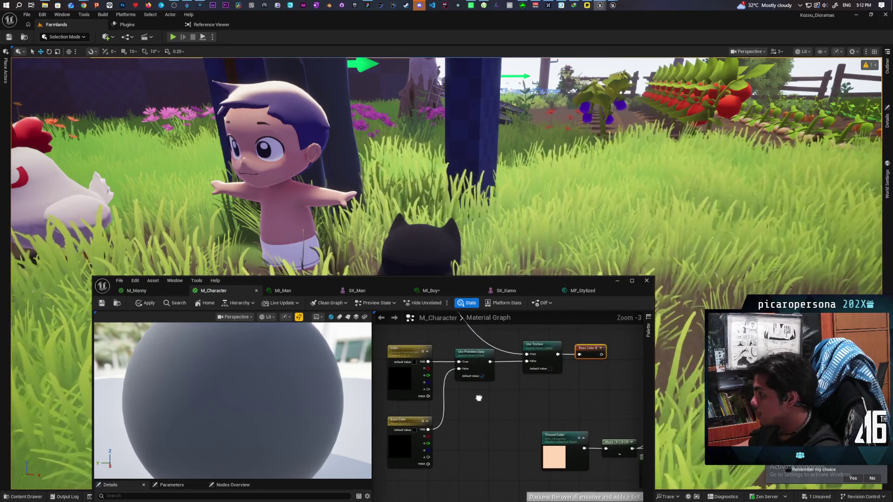
pyautogui.moveTo(531, 382)
pyautogui.mouseDown()
pyautogui.moveTo(513, 412)
pyautogui.moveTo(553, 407)
pyautogui.mouseUp()
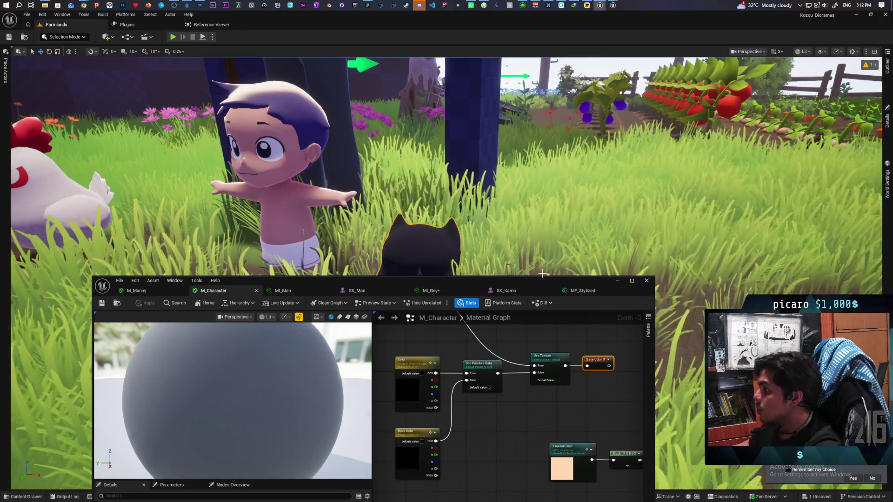
pyautogui.moveTo(557, 283); pyautogui.dragTo(478, 393)
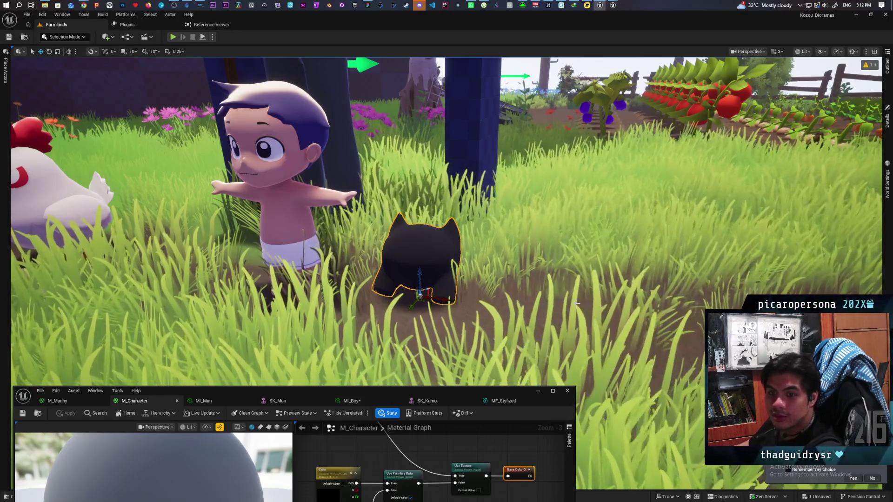
# Recentre the M_Character graph, raise the editor to reveal the Content Browser, and open M_Character's asset actions.
pyautogui.moveTo(475, 392)
pyautogui.mouseDown()
pyautogui.moveTo(556, 293)
pyautogui.moveTo(538, 241)
pyautogui.moveTo(533, 326)
pyautogui.mouseUp()
pyautogui.scroll(-3, 410, 432)
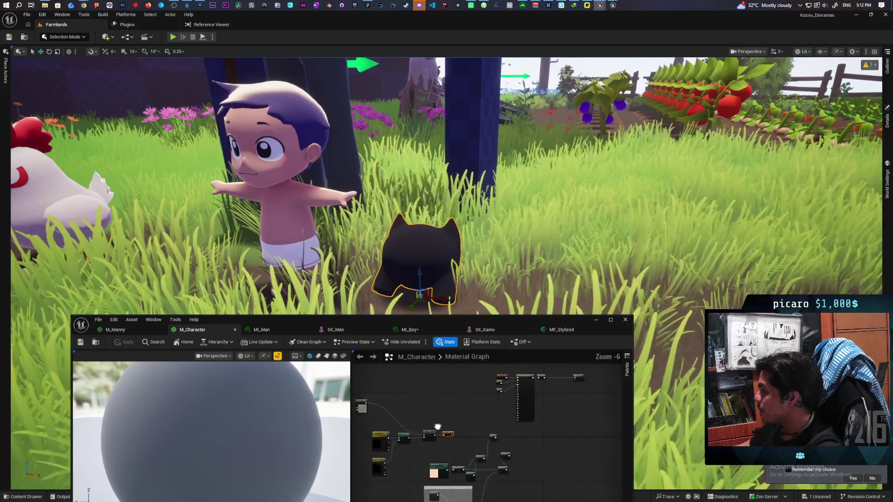
pyautogui.scroll(1, 467, 403)
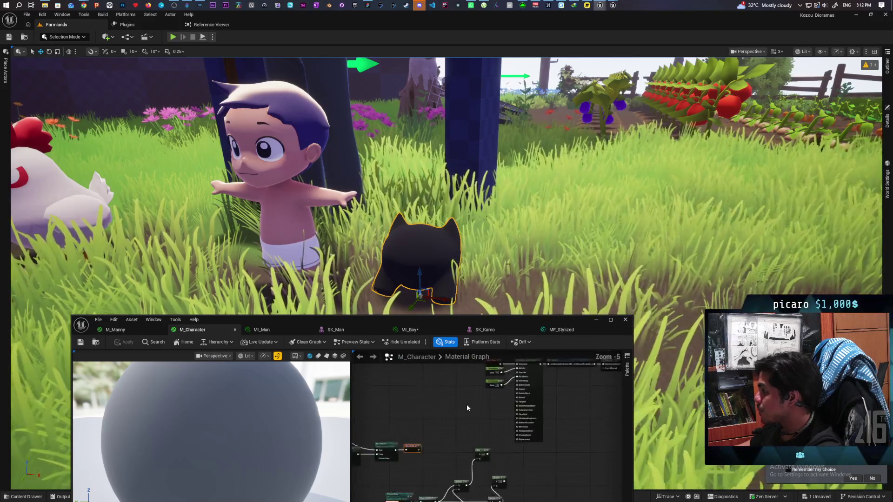
pyautogui.press('Home')
pyautogui.moveTo(519, 416)
pyautogui.mouseDown()
pyautogui.moveTo(507, 432)
pyautogui.moveTo(466, 432)
pyautogui.mouseUp()
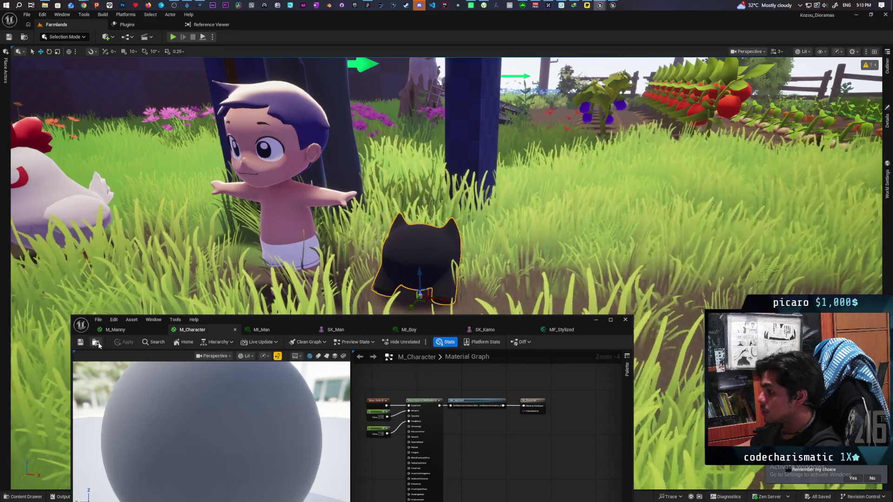
pyautogui.moveTo(514, 315); pyautogui.dragTo(553, 111)
pyautogui.rightClick(375, 383)
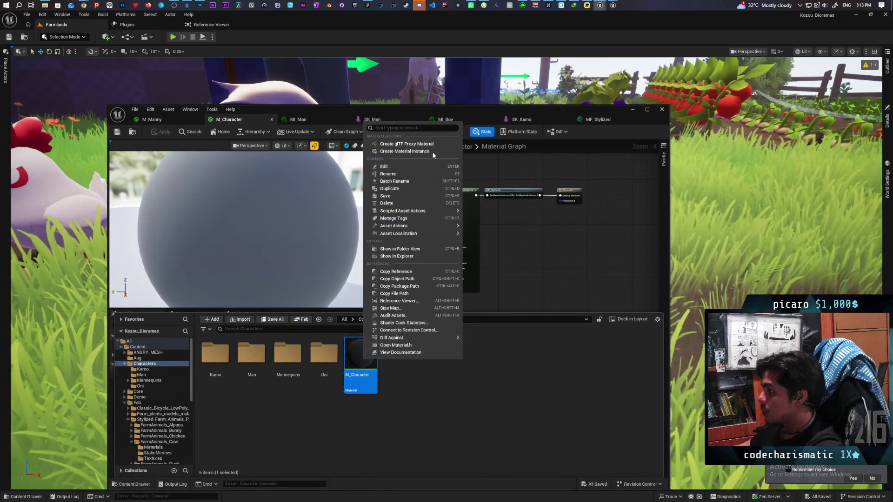
# Create a material instance of M_Character named MI_Kozo.
pyautogui.click(404, 151)
pyautogui.write('MI_Kozo')
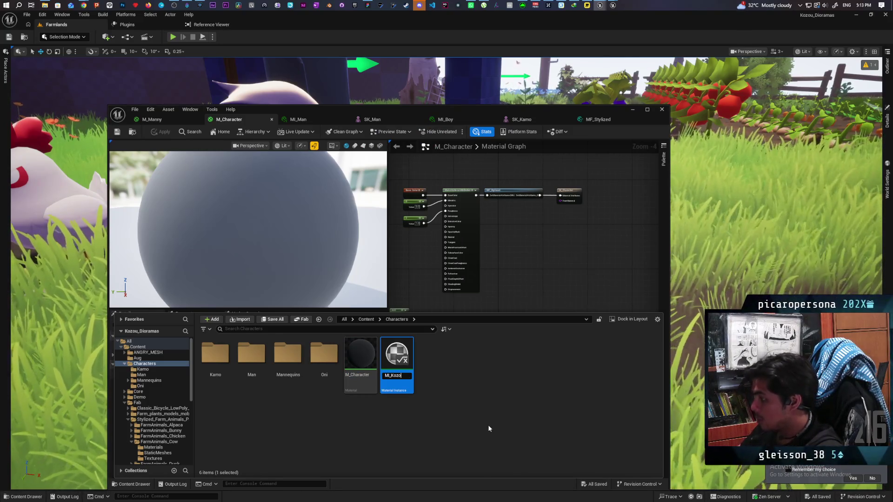
pyautogui.press('Return')
# Move MI_Kozo into the Oni folder and open the SKM_gremlin mesh.
pyautogui.moveTo(398, 376)
pyautogui.mouseDown()
pyautogui.moveTo(412, 398)
pyautogui.moveTo(324, 362)
pyautogui.mouseUp()
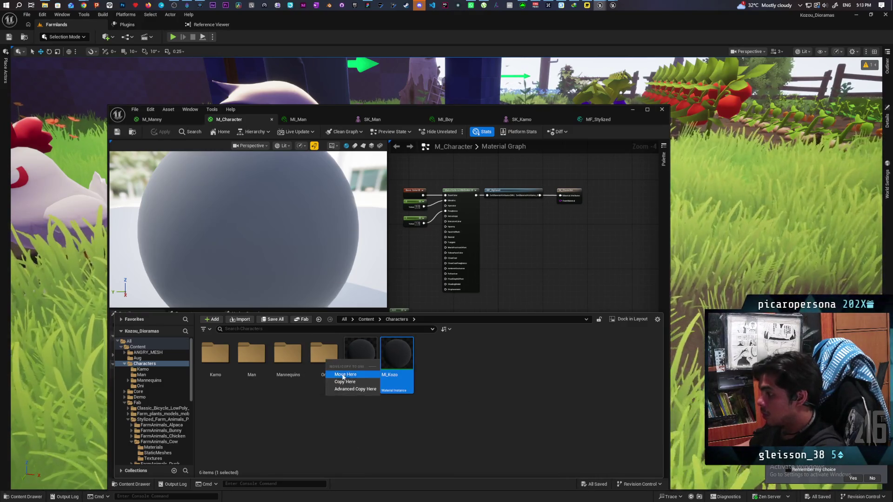
pyautogui.click(341, 376)
pyautogui.doubleClick(332, 361)
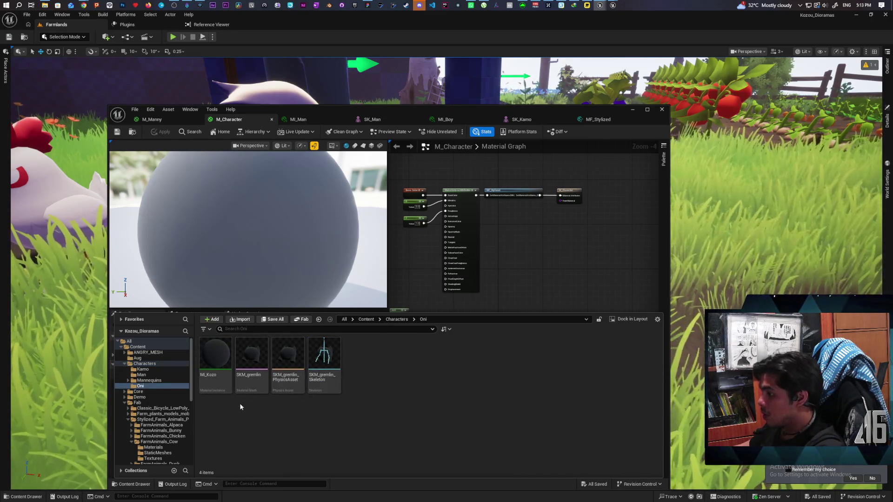
pyautogui.click(257, 359)
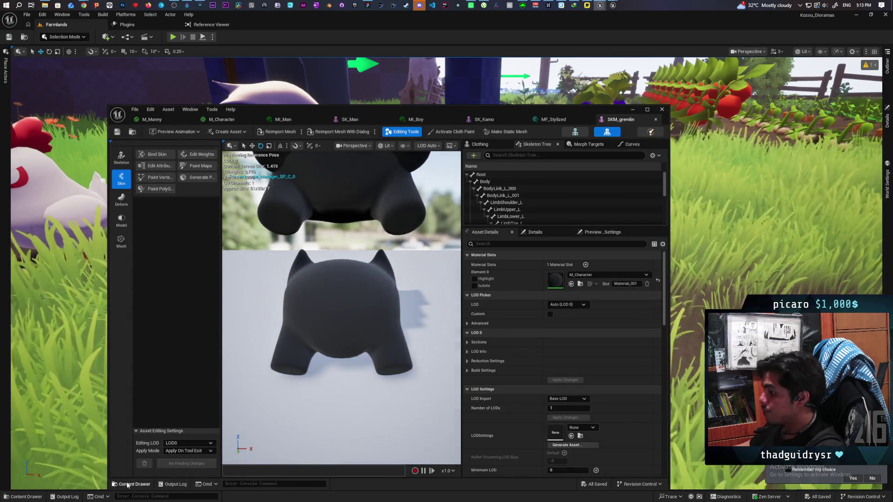
# Assign MI_Kozo to the gremlin's material slot.
pyautogui.click(128, 485)
pyautogui.click(215, 396)
pyautogui.click(571, 284)
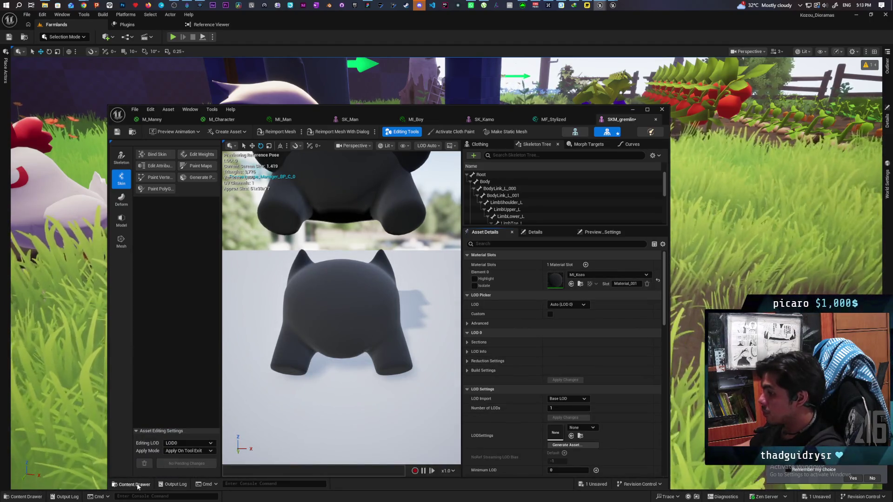
# Enable the Fresnel on Base Color override in MI_Kozo and save it.
pyautogui.click(135, 484)
pyautogui.doubleClick(222, 397)
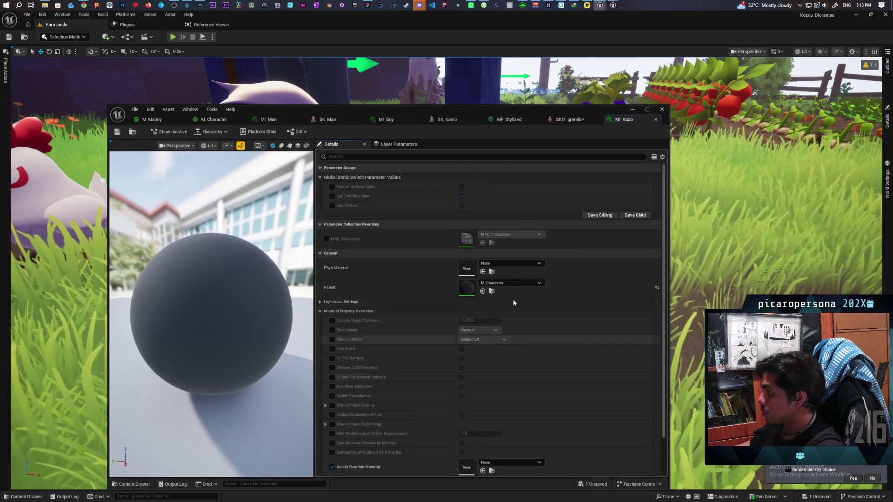
pyautogui.click(332, 187)
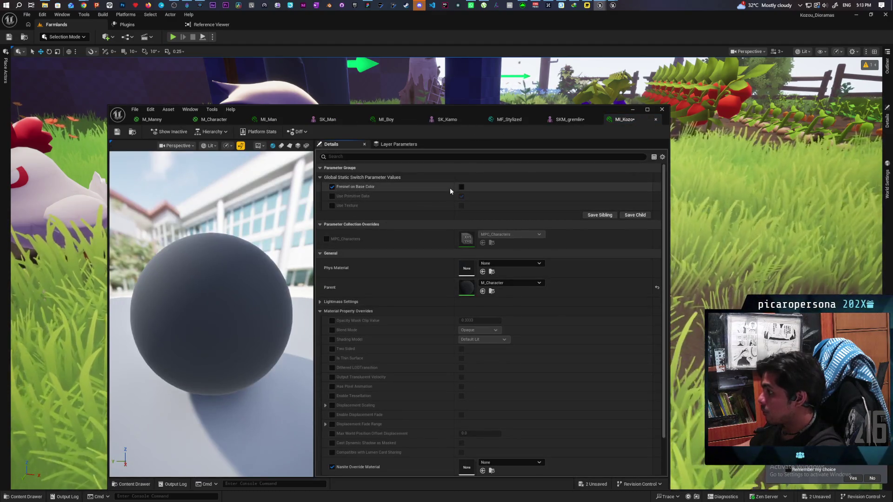
pyautogui.click(462, 187)
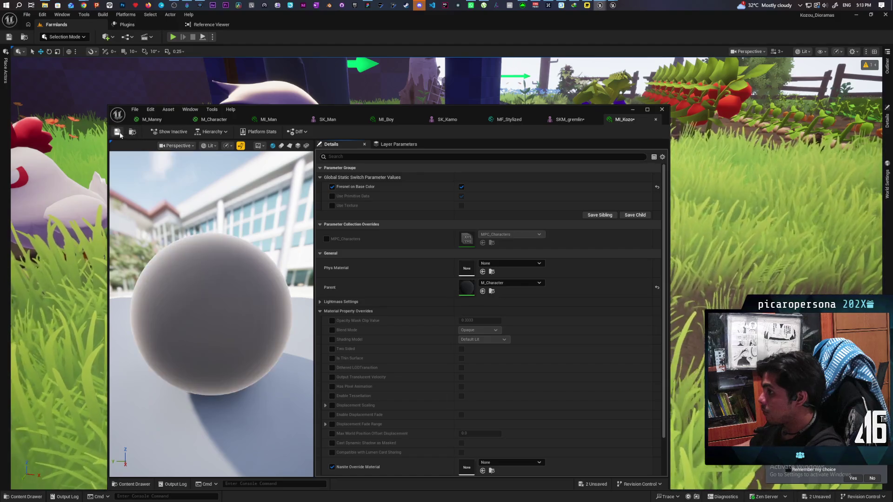
pyautogui.hotkey('ctrl', 's')
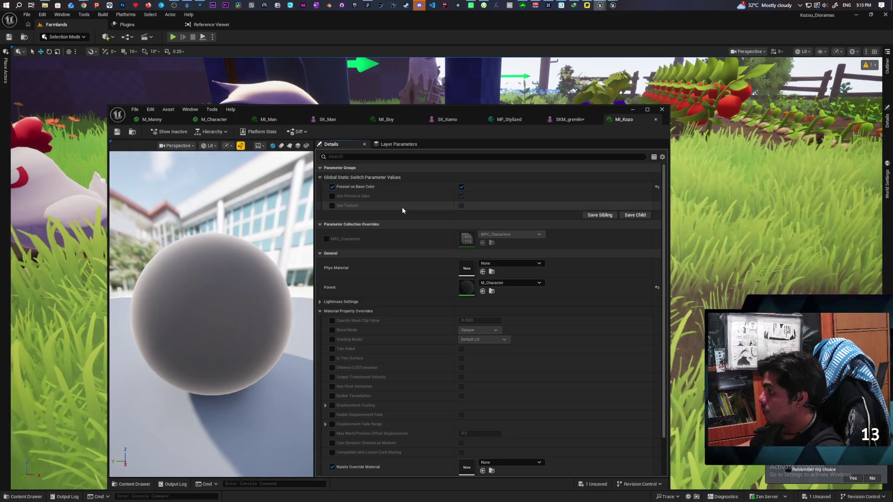
pyautogui.click(565, 120)
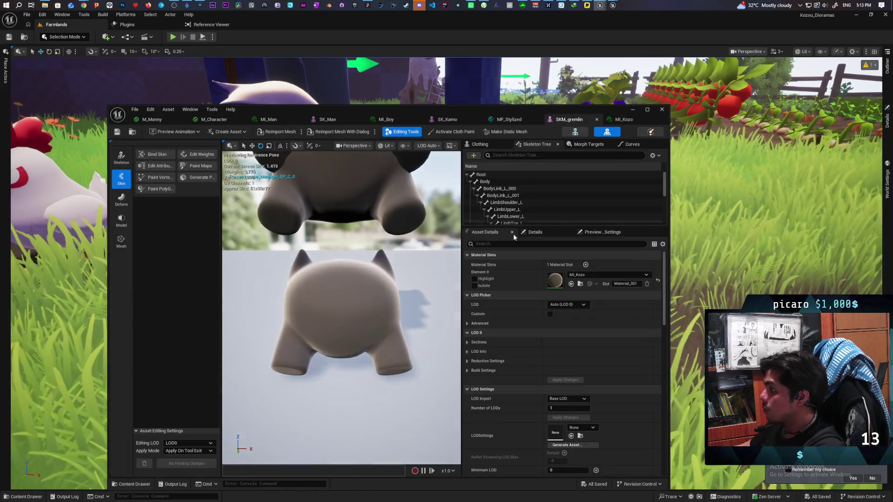
# Lower the asset editor, zoom out, and place the M_Character graph window at upper right.
pyautogui.moveTo(615, 107)
pyautogui.mouseDown()
pyautogui.moveTo(599, 282)
pyautogui.moveTo(582, 316)
pyautogui.mouseUp()
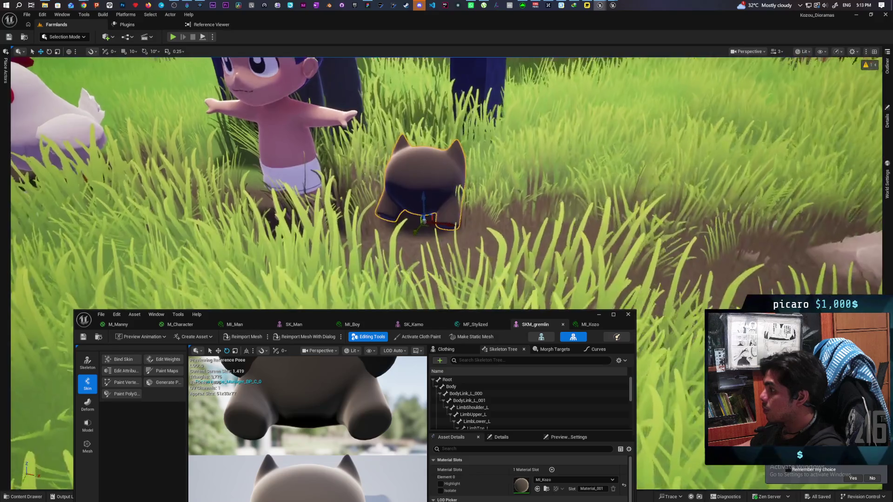
pyautogui.scroll(-5, 615, 250)
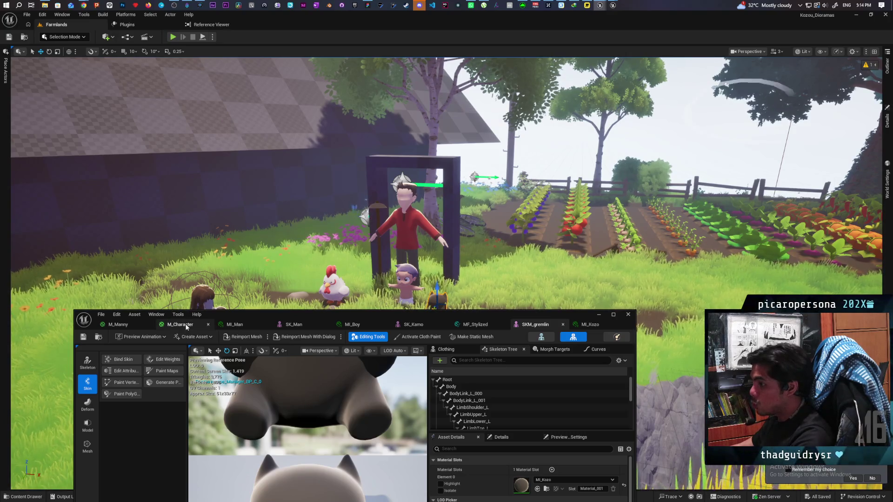
pyautogui.click(186, 326)
pyautogui.moveTo(366, 318)
pyautogui.mouseDown()
pyautogui.moveTo(671, 247)
pyautogui.moveTo(705, 172)
pyautogui.moveTo(723, 77)
pyautogui.moveTo(733, 76)
pyautogui.mouseUp()
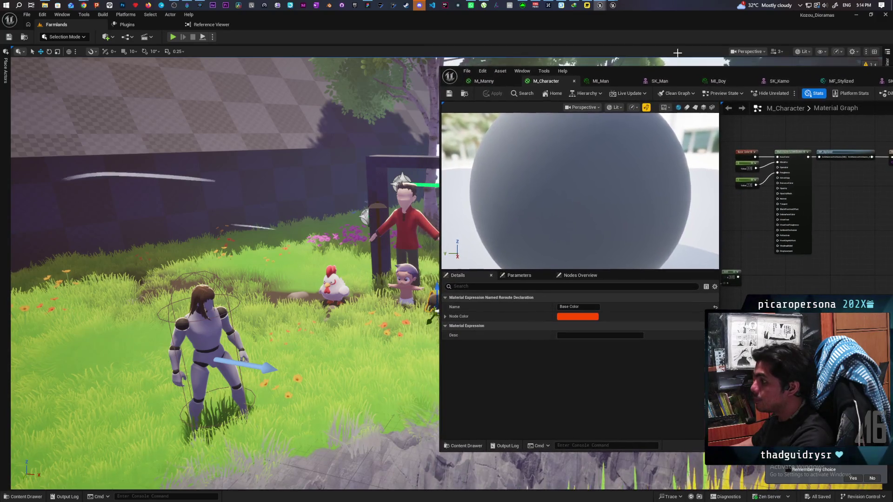
pyautogui.moveTo(446, 24)
pyautogui.mouseDown()
pyautogui.moveTo(233, 54)
pyautogui.moveTo(264, 61)
pyautogui.mouseUp()
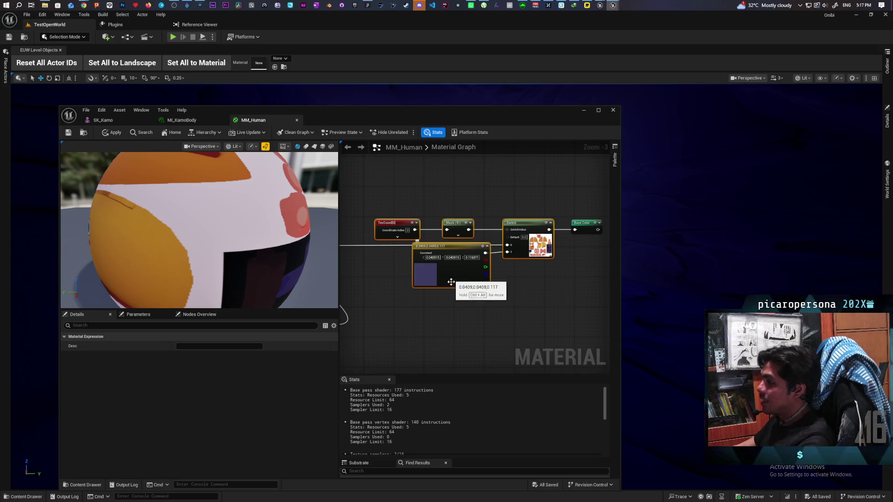
# Pan and zoom across the MM_Human node network, then minimize its editor.
pyautogui.scroll(-2, 517, 300)
pyautogui.moveTo(516, 297)
pyautogui.mouseDown()
pyautogui.moveTo(527, 290)
pyautogui.moveTo(518, 286)
pyautogui.mouseUp()
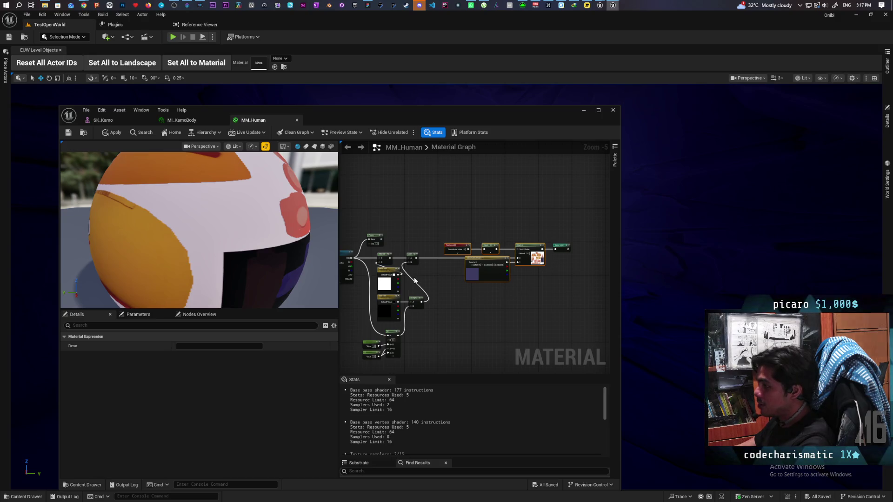
pyautogui.scroll(1, 410, 277)
pyautogui.moveTo(498, 303)
pyautogui.mouseDown()
pyautogui.moveTo(386, 255)
pyautogui.moveTo(405, 272)
pyautogui.mouseUp()
pyautogui.scroll(-5, 419, 272)
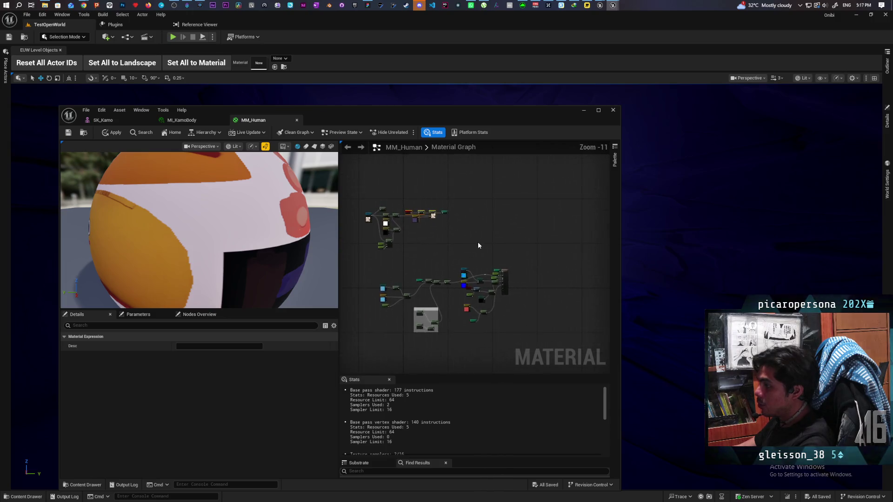
pyautogui.moveTo(460, 251); pyautogui.dragTo(500, 211)
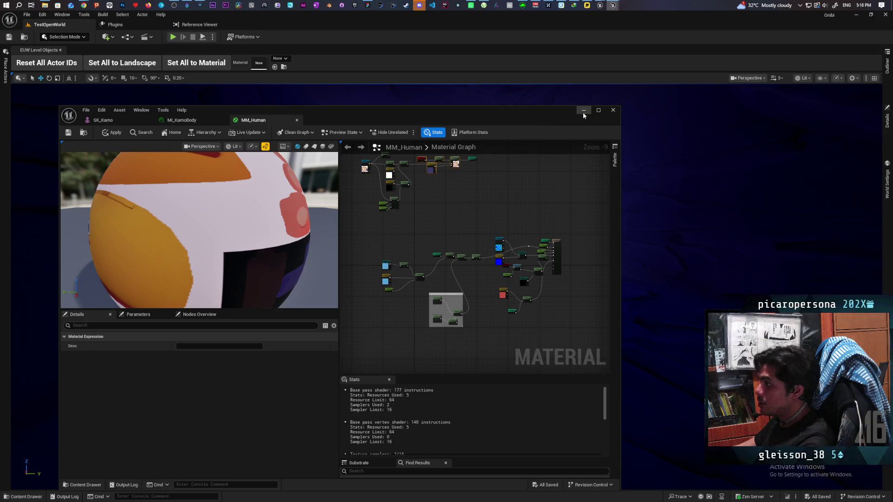
pyautogui.scroll(5, 552, 287)
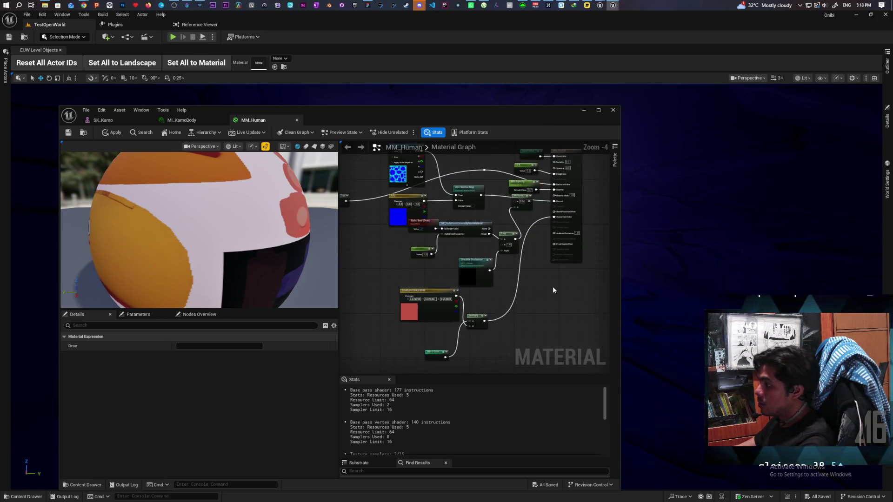
pyautogui.scroll(1, 547, 290)
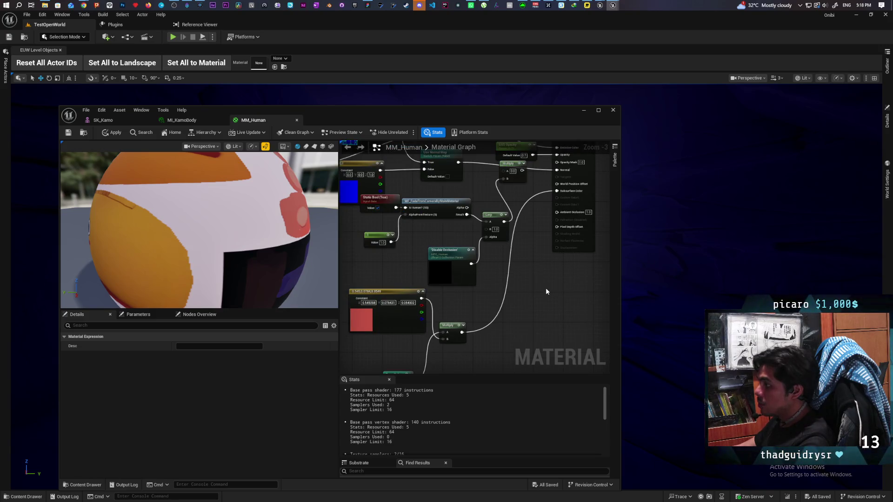
pyautogui.scroll(-3, 545, 287)
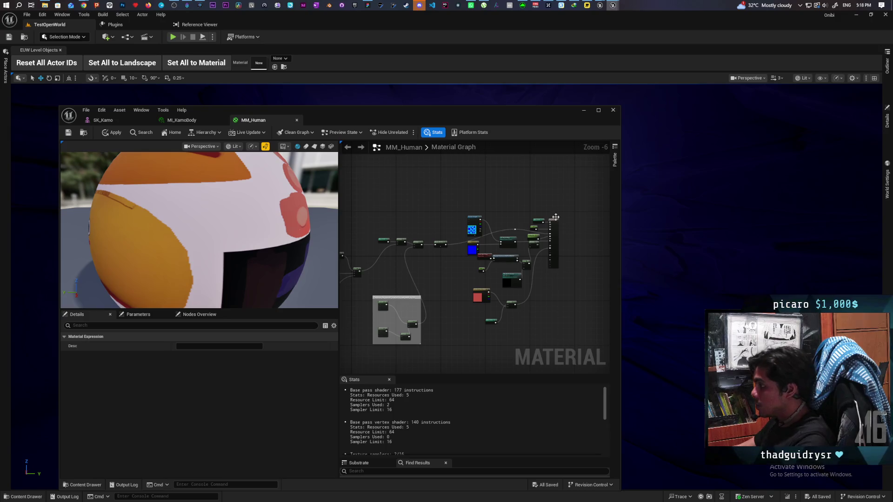
pyautogui.click(583, 111)
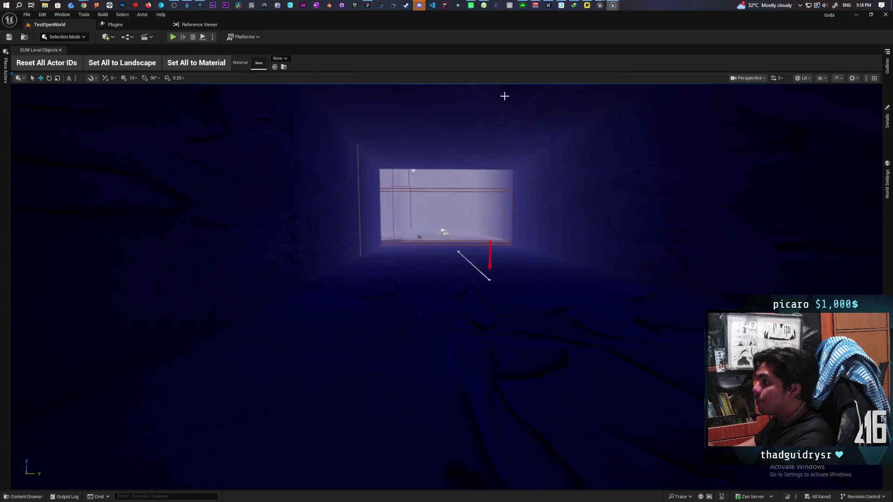
# Delete the commented node cluster from the M_Character graph.
pyautogui.moveTo(600, 5)
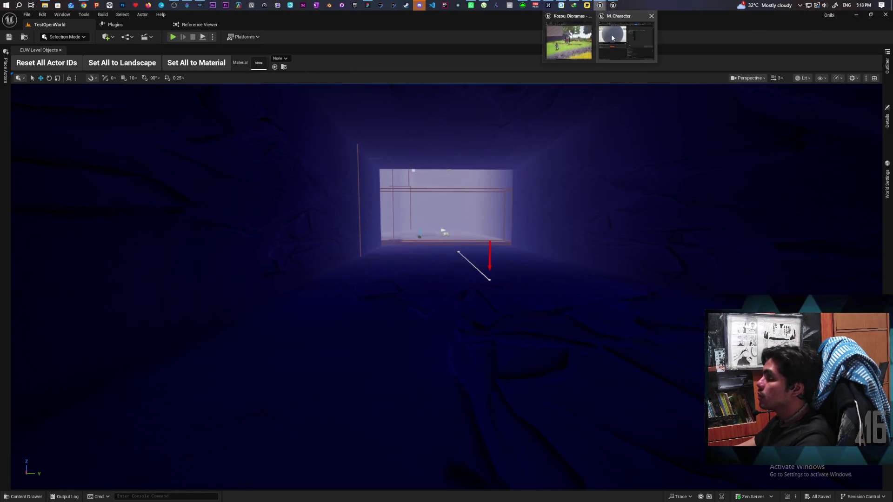
pyautogui.click(581, 41)
pyautogui.moveTo(705, 76)
pyautogui.mouseDown()
pyautogui.moveTo(461, 109)
pyautogui.moveTo(553, 89)
pyautogui.moveTo(558, 75)
pyautogui.mouseUp()
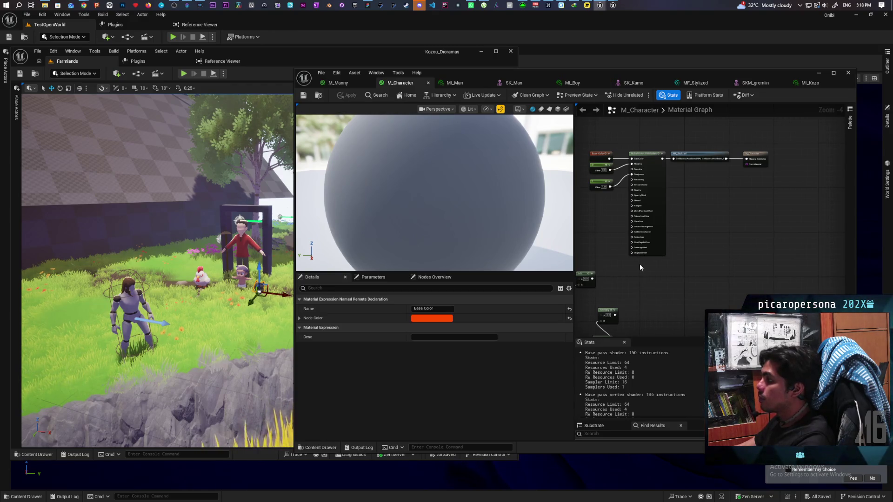
pyautogui.scroll(-2, 640, 267)
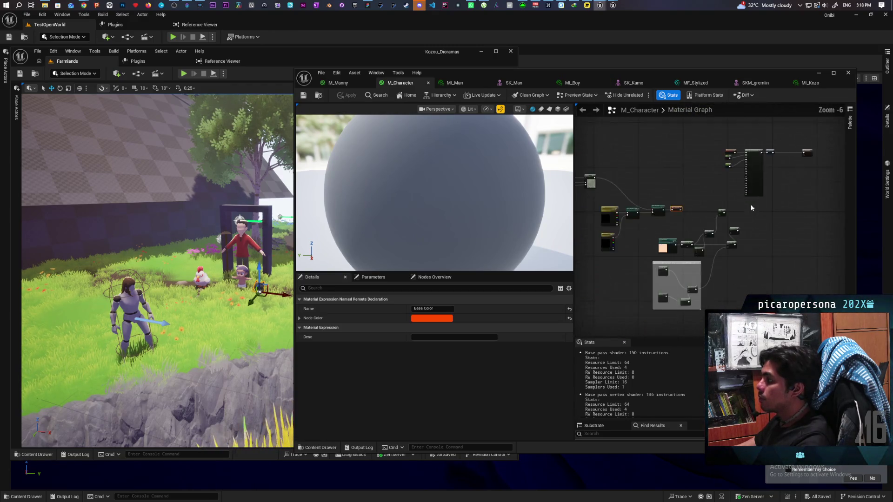
pyautogui.scroll(-1, 752, 208)
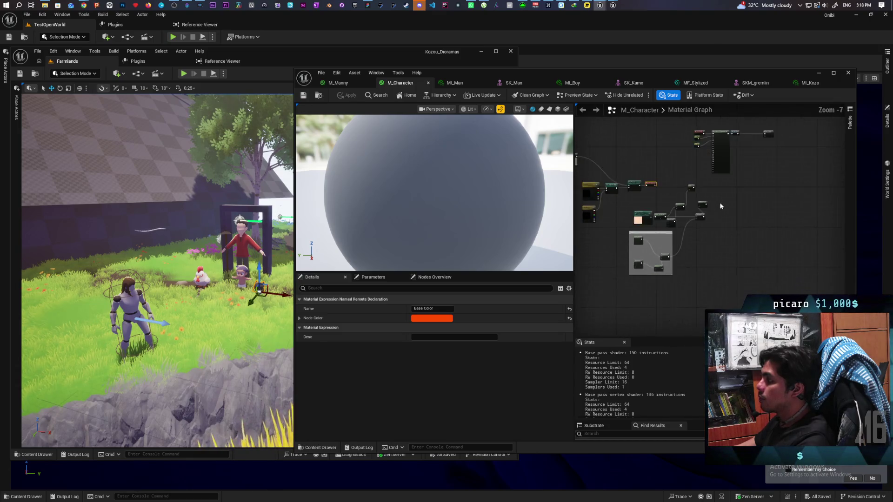
pyautogui.scroll(1, 721, 206)
pyautogui.click(657, 238)
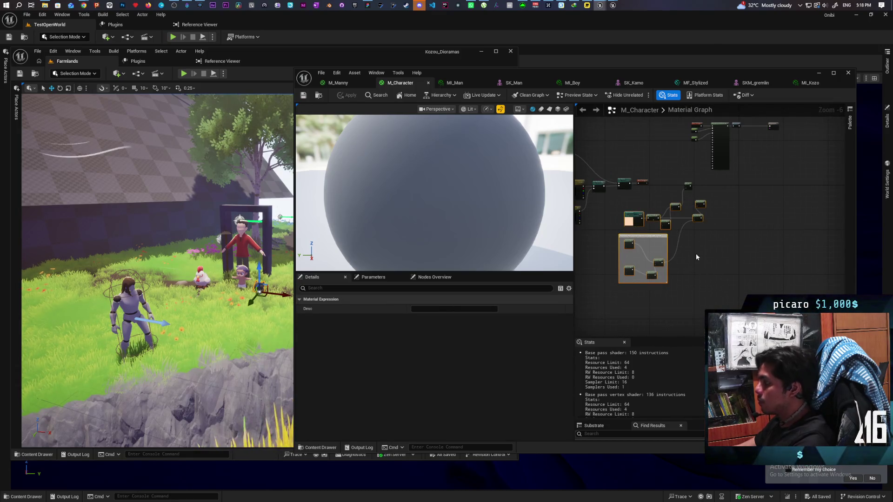
pyautogui.moveTo(709, 177); pyautogui.dragTo(614, 289)
pyautogui.press('Delete')
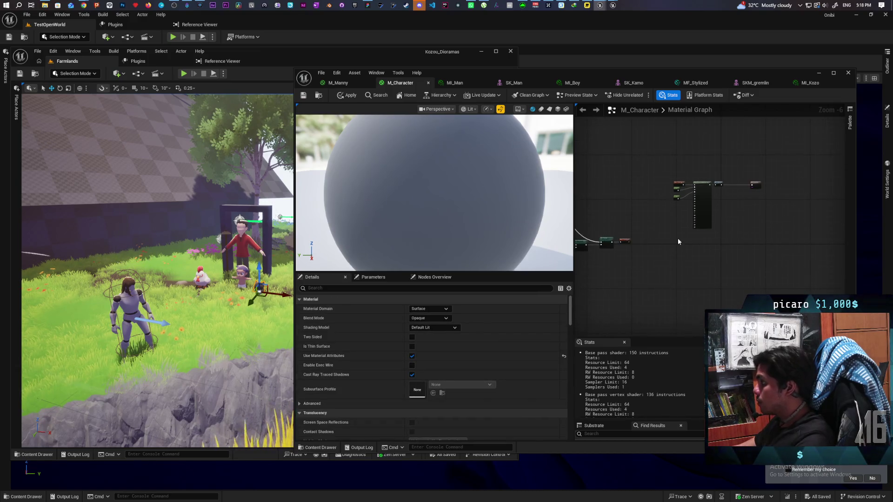
# Set M_Character's shading model to Subsurface.
pyautogui.scroll(-2, 668, 213)
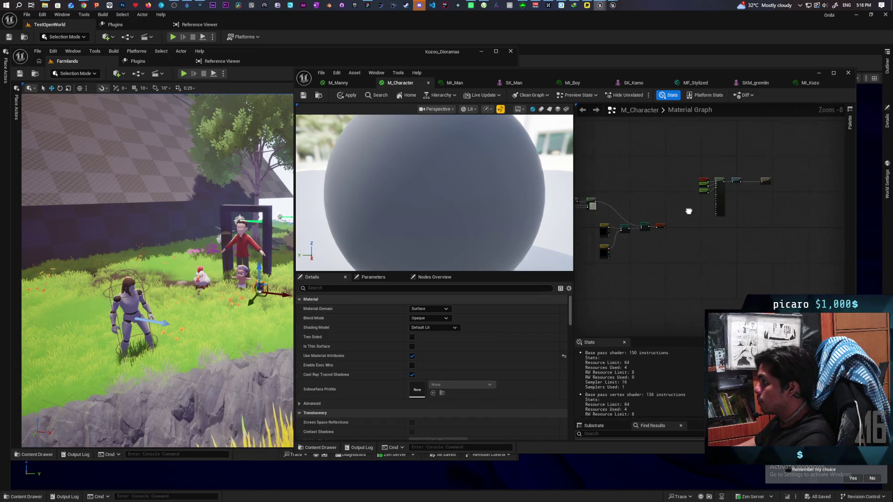
pyautogui.scroll(2, 676, 210)
pyautogui.moveTo(656, 223)
pyautogui.mouseDown()
pyautogui.moveTo(618, 222)
pyautogui.moveTo(794, 183)
pyautogui.moveTo(622, 220)
pyautogui.mouseUp()
pyautogui.scroll(2, 666, 215)
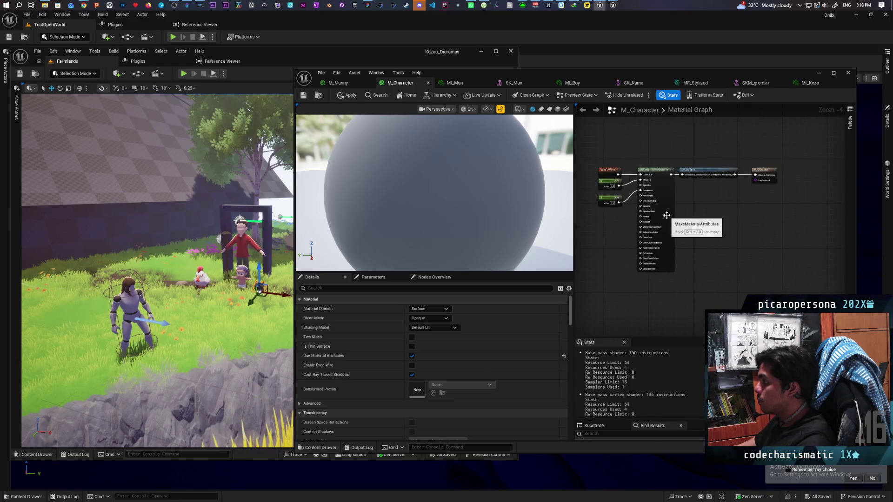
pyautogui.click(768, 172)
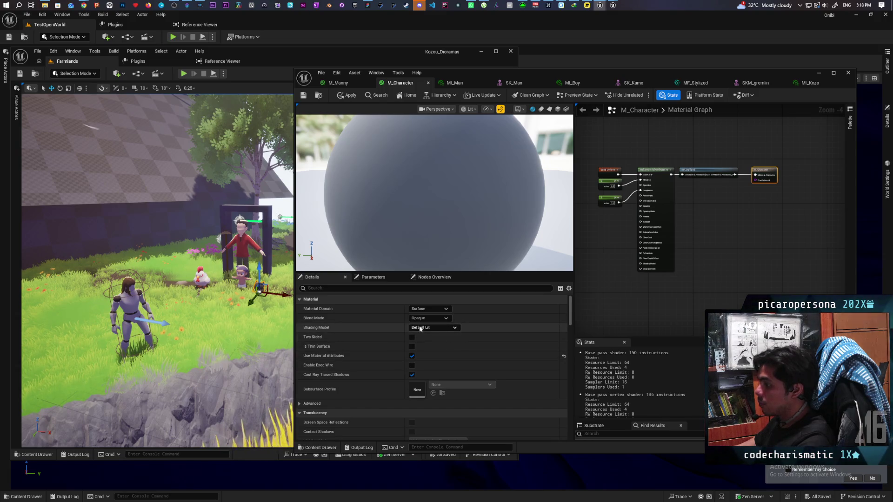
pyautogui.click(420, 328)
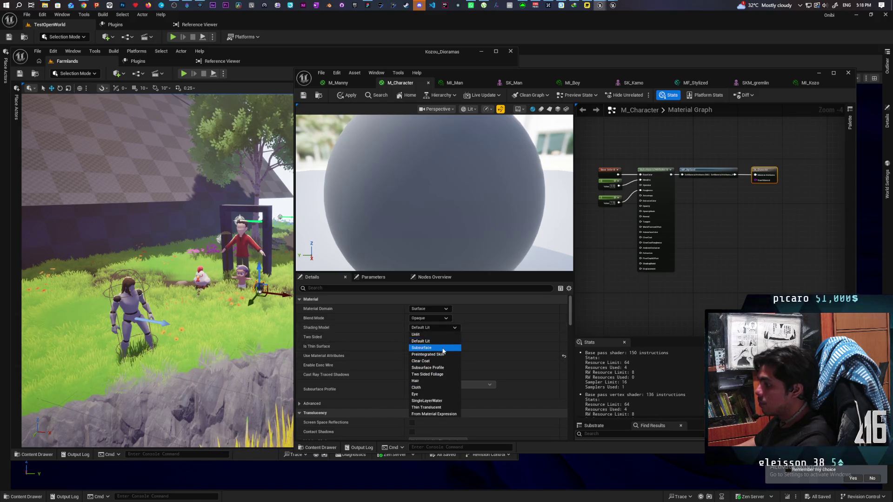
pyautogui.click(443, 351)
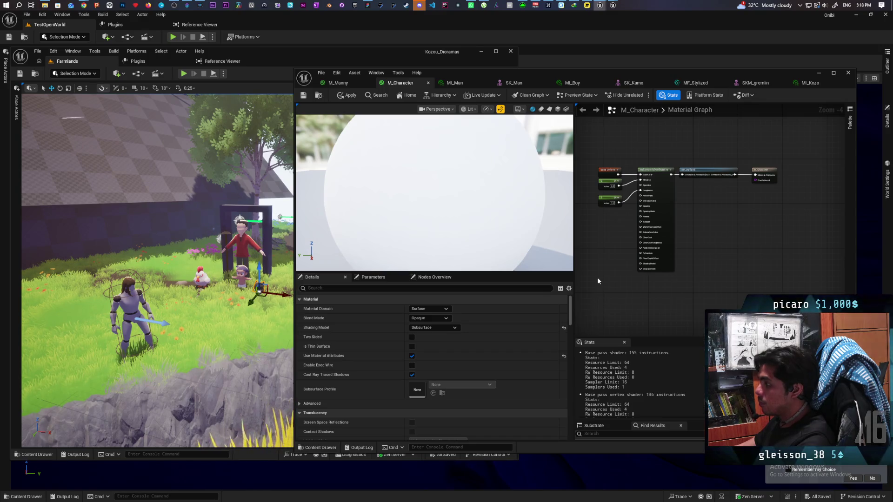
pyautogui.scroll(2, 626, 273)
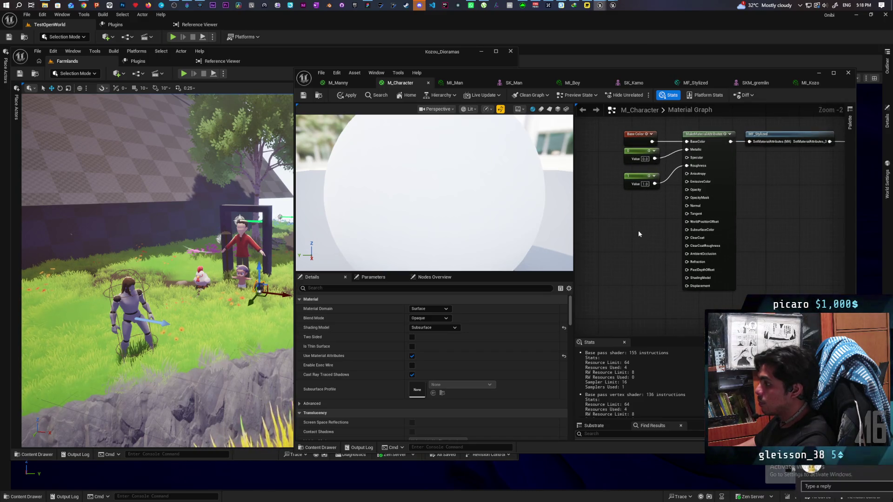
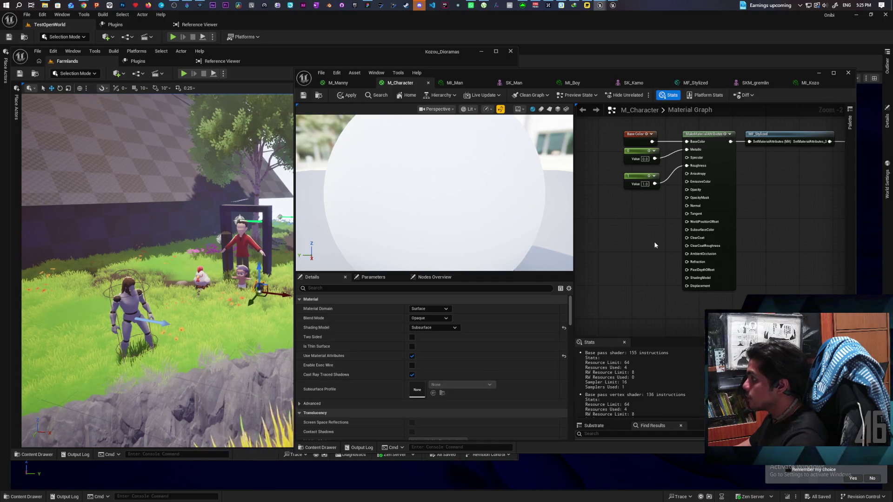
# Wire M_Character's Base Color into SubsurfaceColor on MakeMaterialAttributes and apply the material.
pyautogui.moveTo(652, 141)
pyautogui.mouseDown()
pyautogui.moveTo(684, 254)
pyautogui.moveTo(690, 231)
pyautogui.mouseUp()
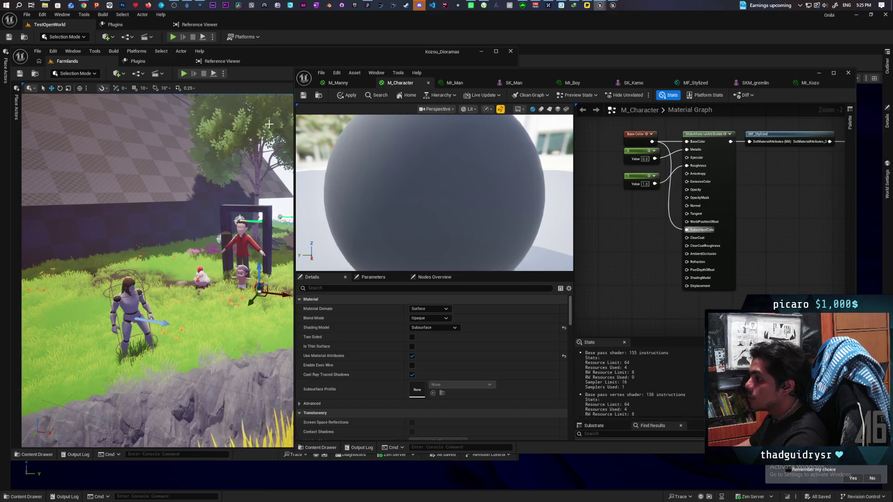
pyautogui.click(349, 96)
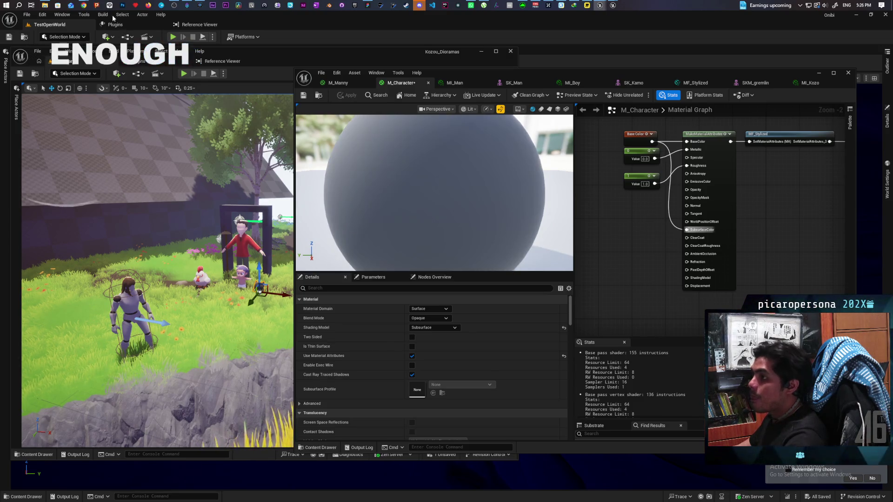
pyautogui.moveTo(86, 5)
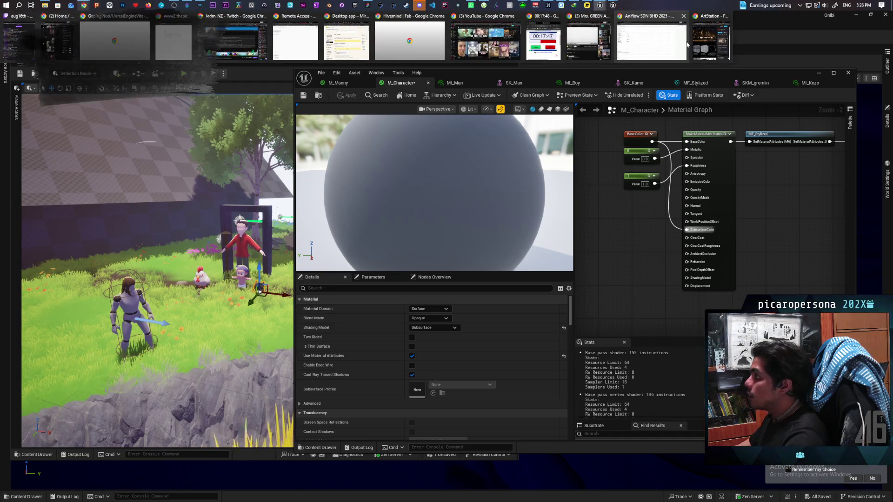
pyautogui.click(699, 41)
pyautogui.moveTo(584, 40)
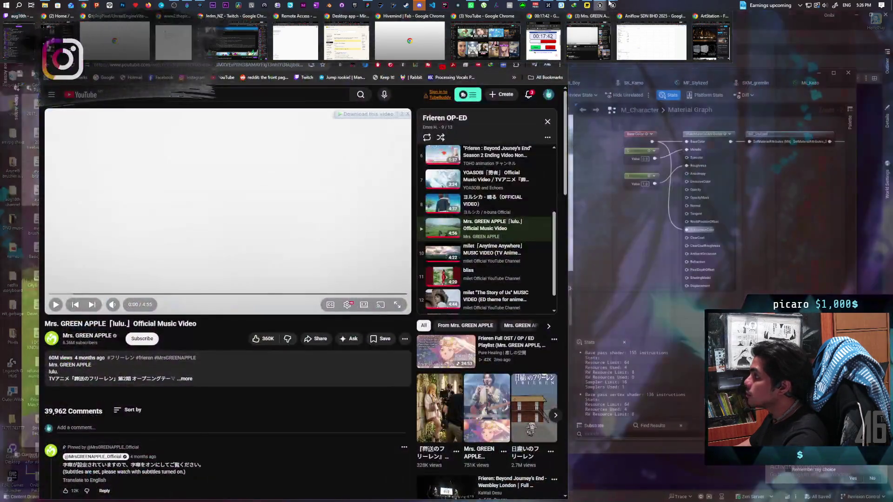
pyautogui.moveTo(611, 3)
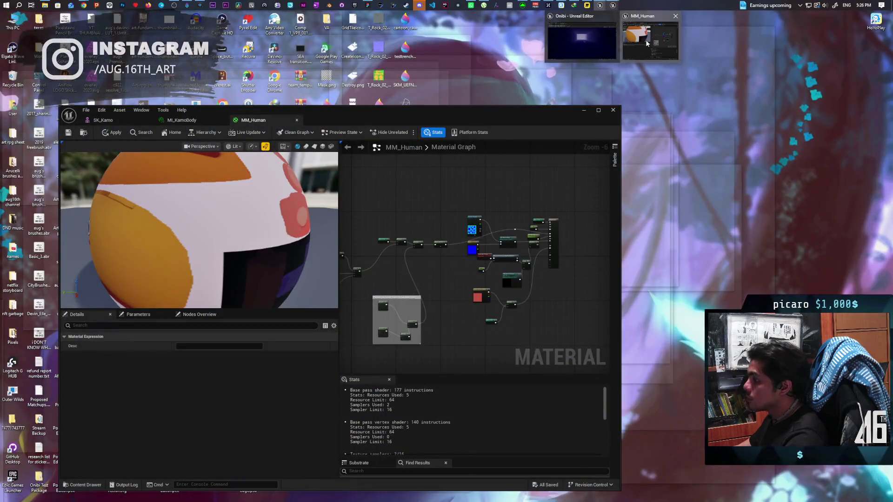
pyautogui.click(647, 44)
pyautogui.scroll(4, 554, 233)
pyautogui.moveTo(554, 234)
pyautogui.mouseDown()
pyautogui.moveTo(535, 279)
pyautogui.moveTo(474, 284)
pyautogui.moveTo(502, 323)
pyautogui.moveTo(530, 209)
pyautogui.mouseUp()
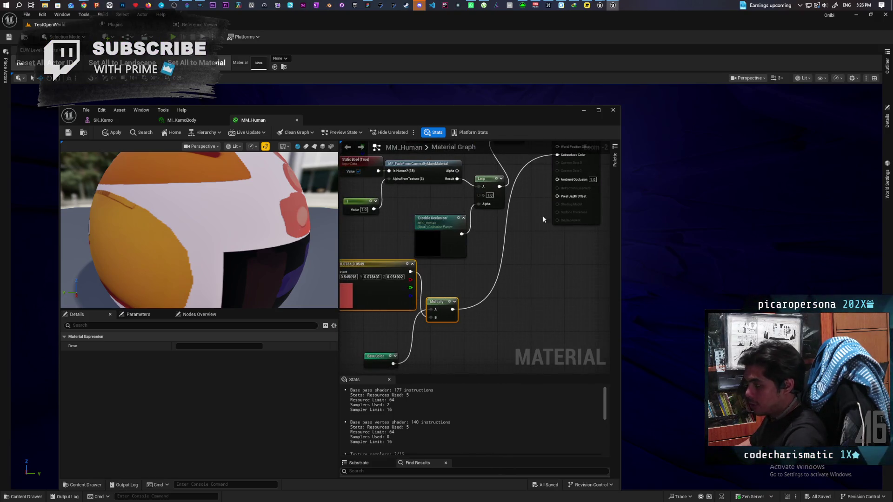
pyautogui.click(378, 61)
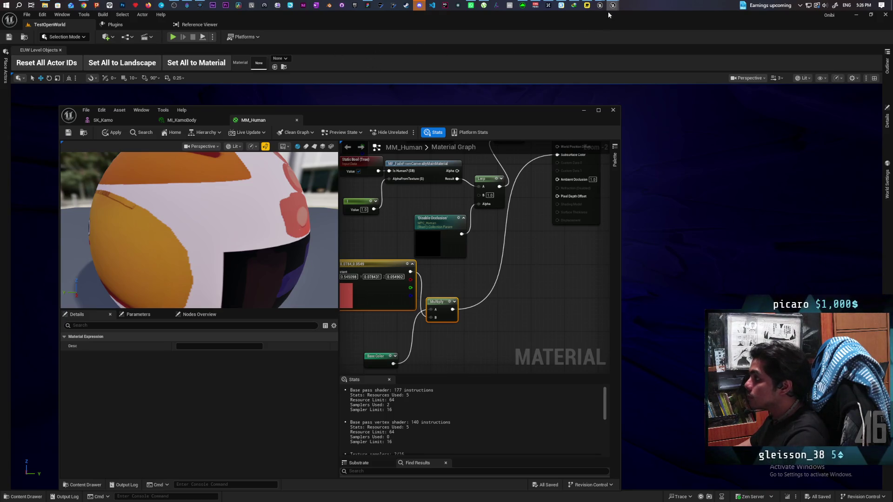
pyautogui.moveTo(612, 6)
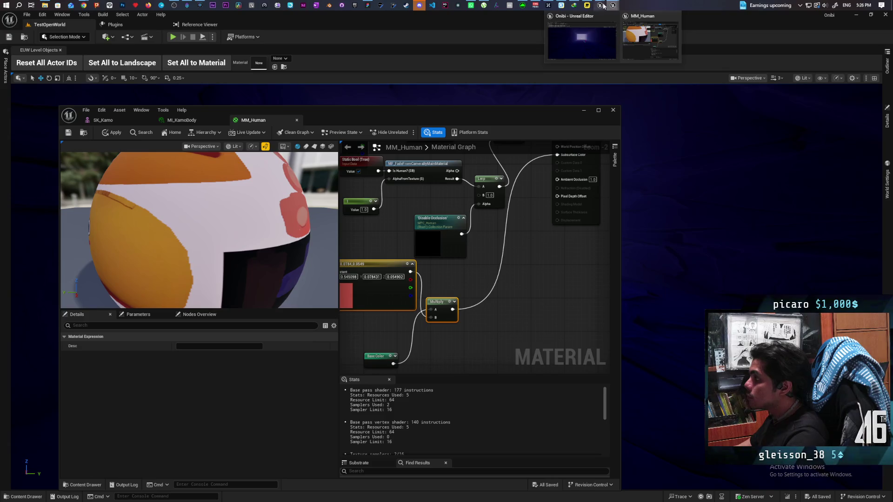
pyautogui.click(609, 44)
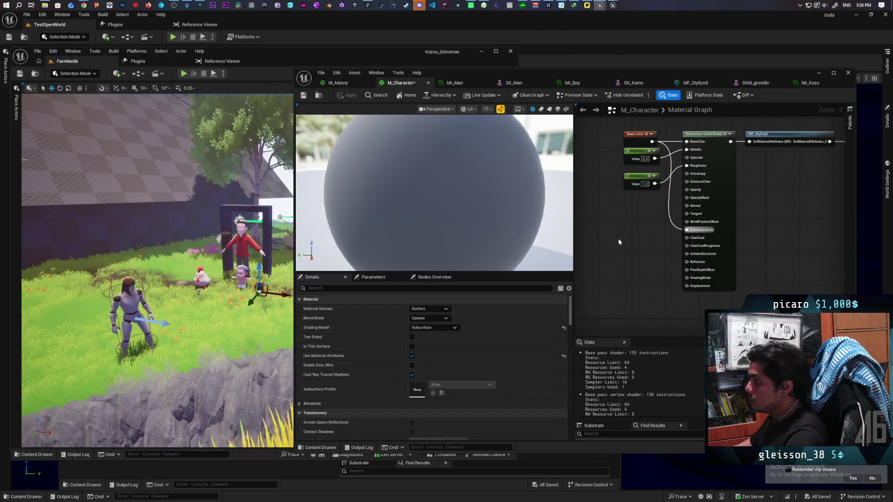
# Paste the color and Multiply nodes, wire a 0.7 Constant into Opacity, and apply.
pyautogui.hotkey('ctrl', 'v')
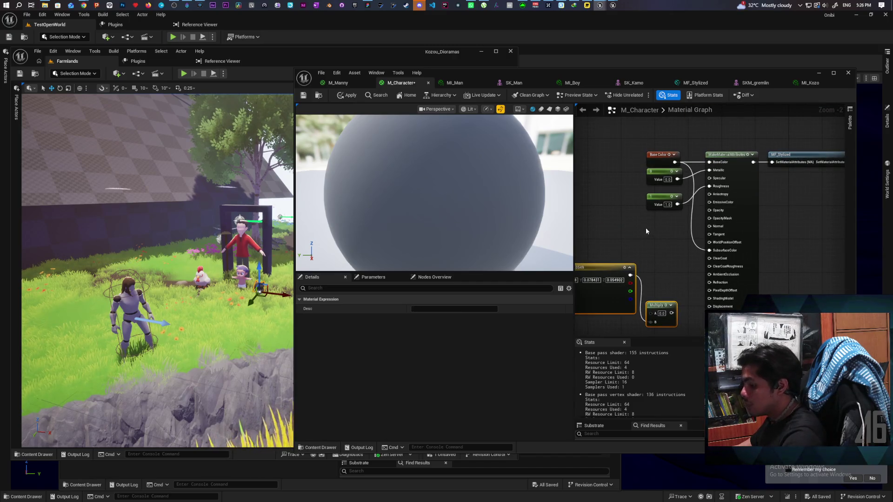
pyautogui.click(651, 221)
pyautogui.moveTo(681, 229); pyautogui.dragTo(709, 210)
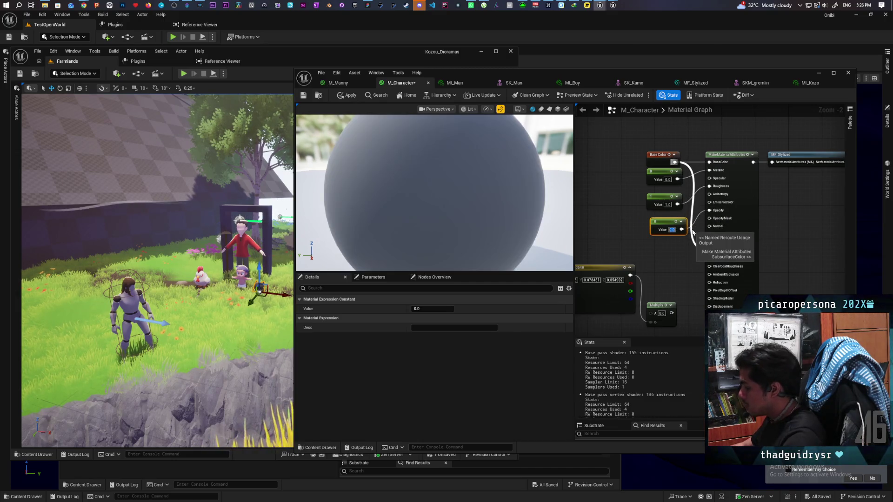
pyautogui.write('0.7')
pyautogui.press('Return')
pyautogui.click(606, 215)
pyautogui.click(348, 95)
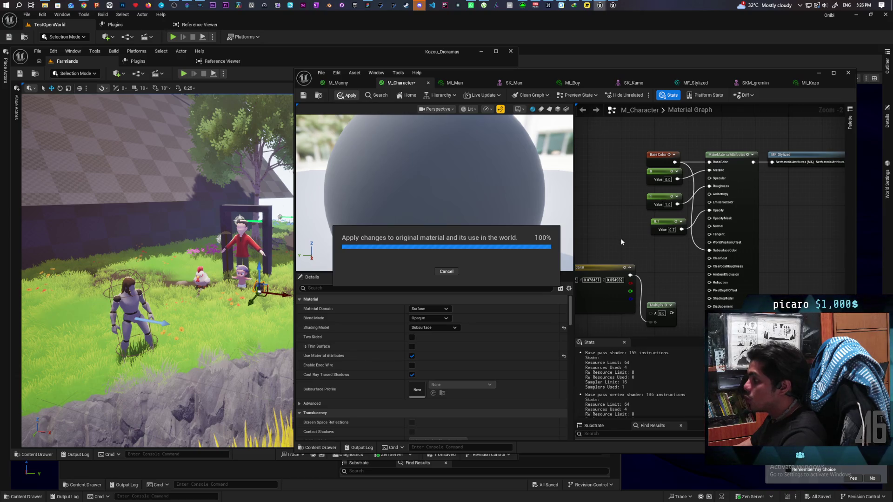
# Connect the red-tinted Multiply output to Subsurface Color and save the material.
pyautogui.moveTo(621, 241)
pyautogui.mouseDown()
pyautogui.moveTo(666, 214)
pyautogui.moveTo(720, 146)
pyautogui.moveTo(701, 313)
pyautogui.moveTo(688, 279)
pyautogui.moveTo(688, 299)
pyautogui.moveTo(723, 270)
pyautogui.mouseUp()
pyautogui.moveTo(742, 238); pyautogui.dragTo(756, 225)
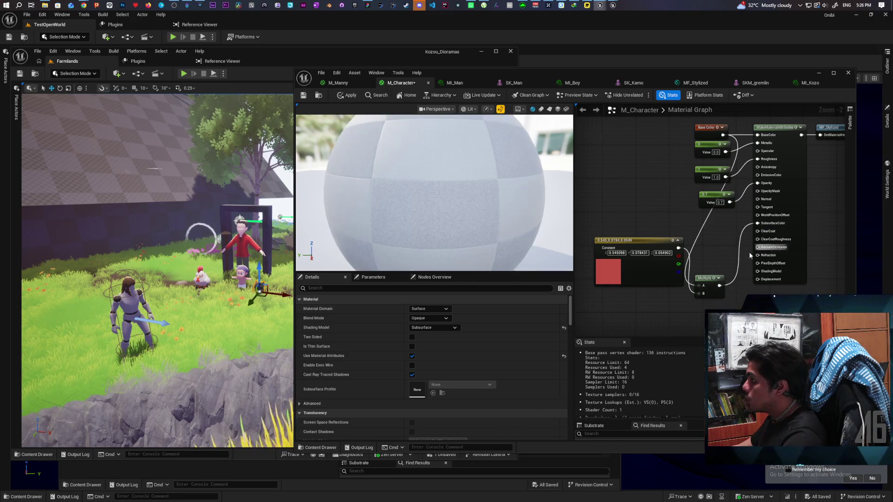
pyautogui.hotkey('ctrl', 's')
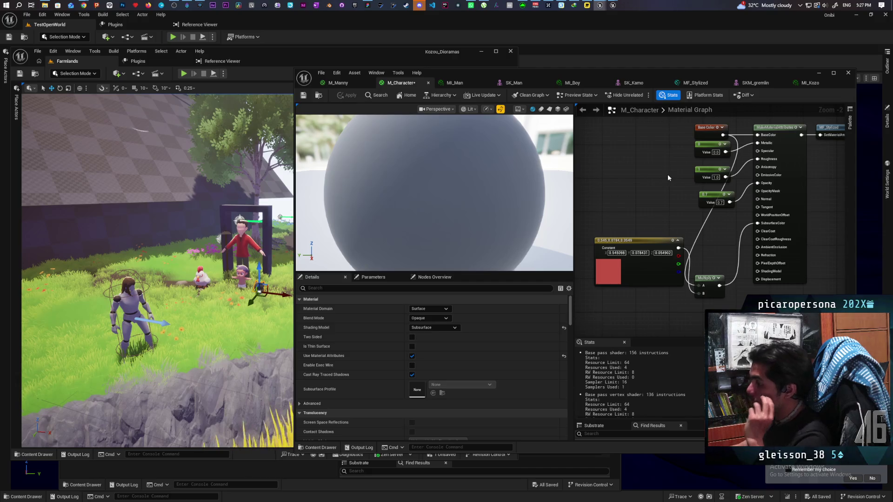
# Fly the viewport up to the red-shirted boy, child and cat, framing the selected cat.
pyautogui.scroll(5, 240, 305)
pyautogui.scroll(3, 240, 305)
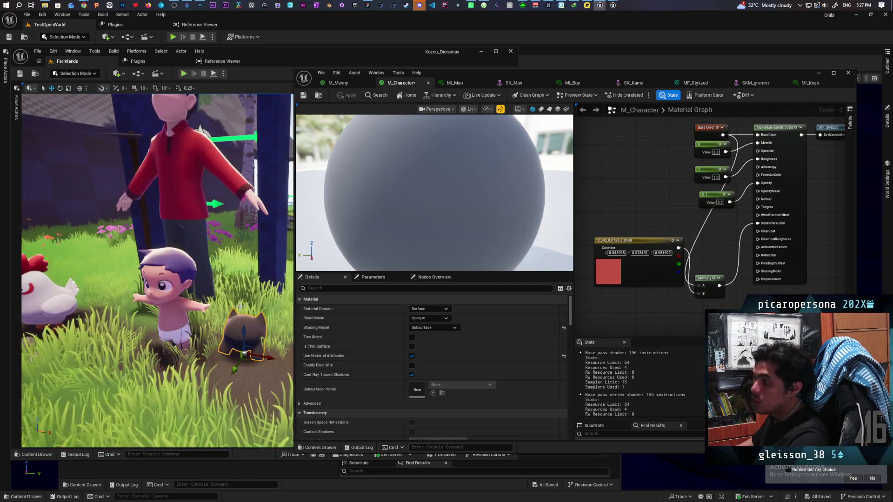
pyautogui.scroll(-10, 247, 283)
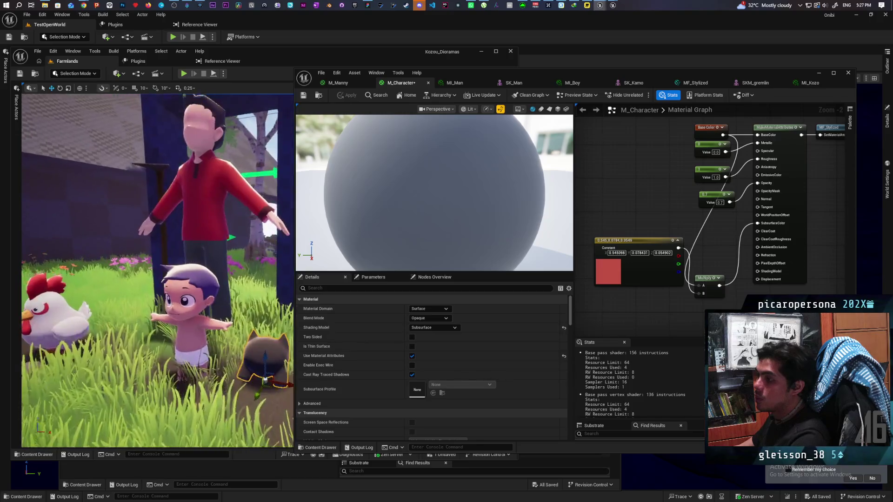
pyautogui.scroll(10, 157, 269)
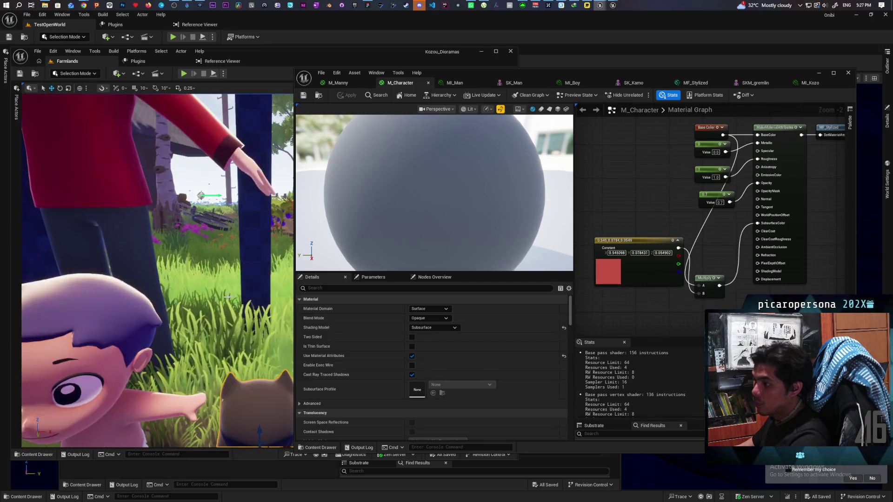
pyautogui.scroll(-3, 227, 297)
pyautogui.scroll(3, 233, 292)
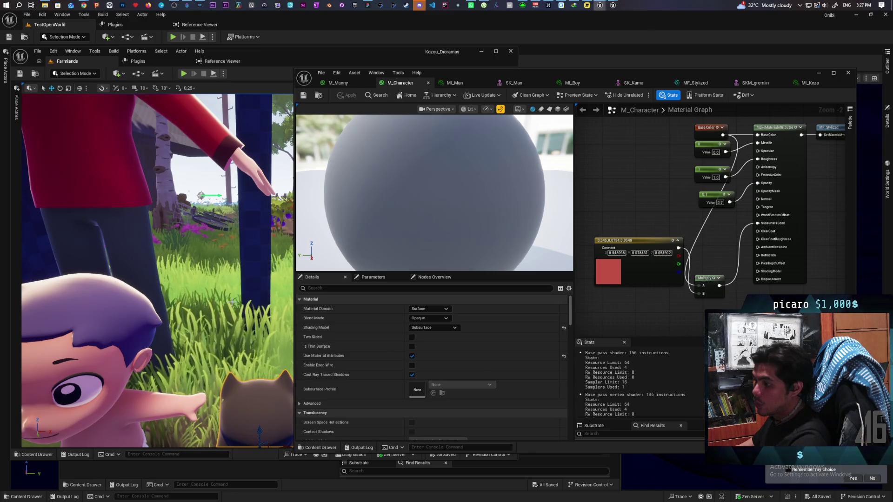
pyautogui.scroll(2, 232, 302)
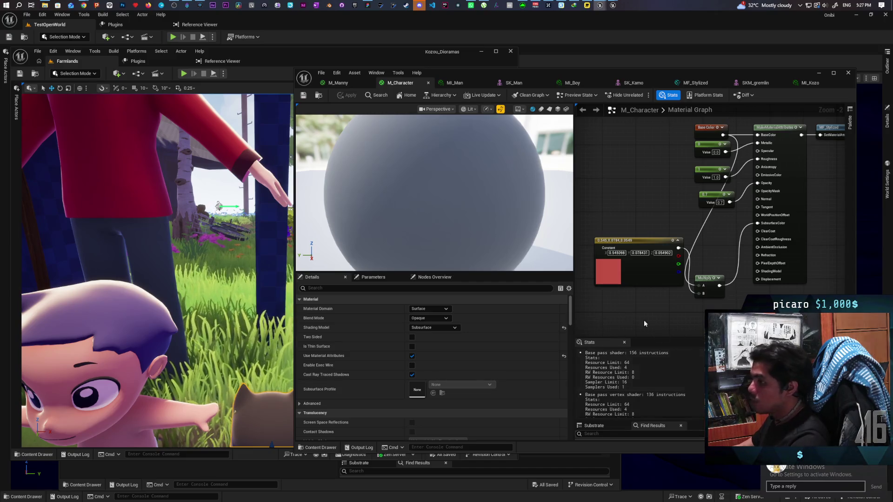
pyautogui.scroll(-2, 158, 271)
pyautogui.press('f')
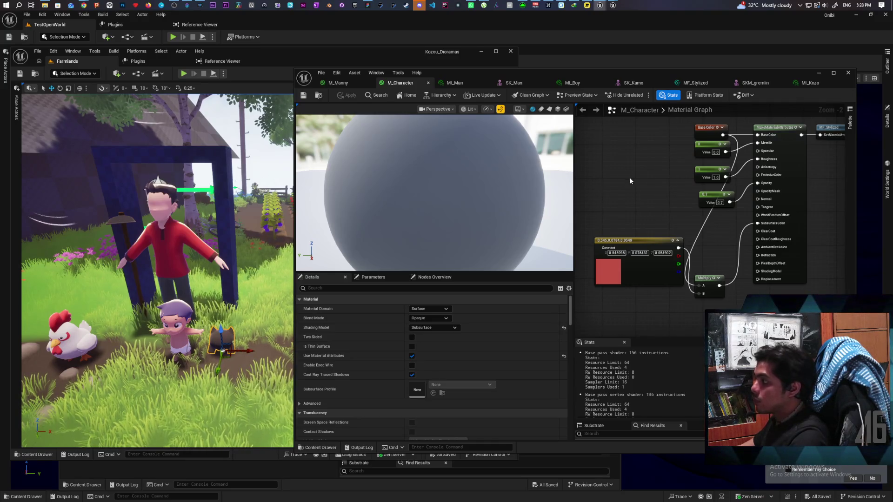
pyautogui.scroll(-5, 731, 195)
pyautogui.scroll(1, 731, 194)
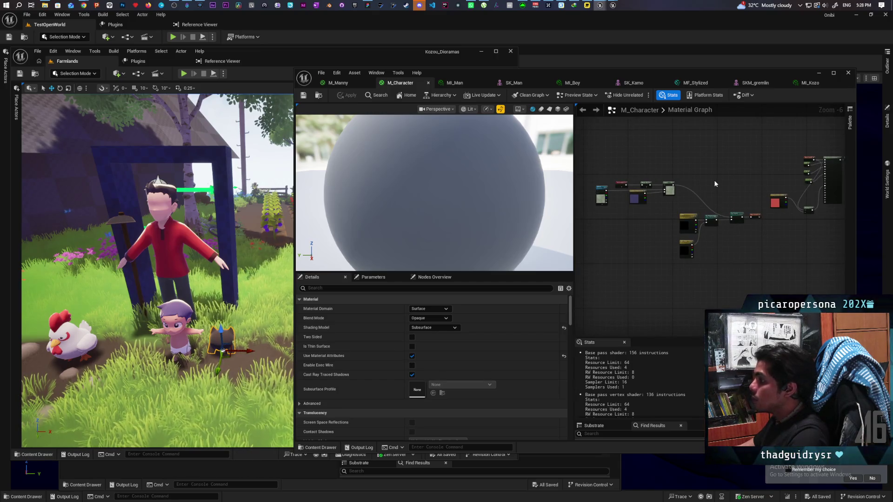
pyautogui.click(819, 73)
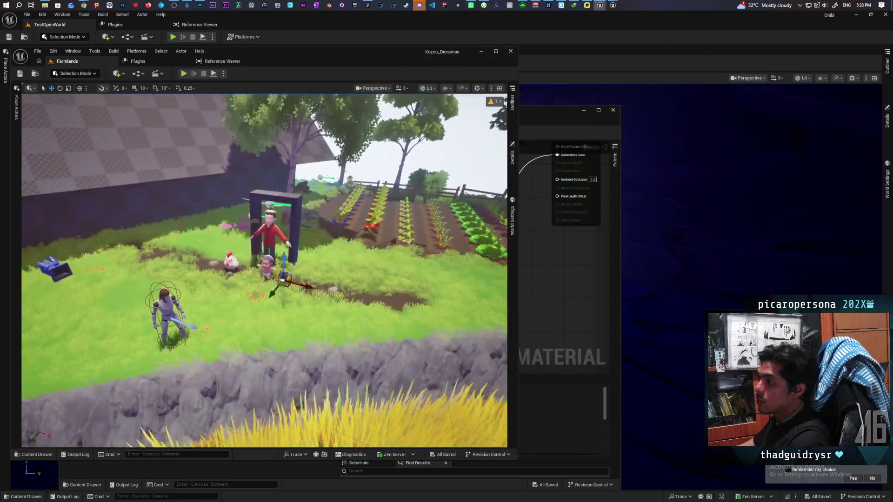
# Select the red-shirt character and locate its assets in the Characters folder.
pyautogui.click(274, 205)
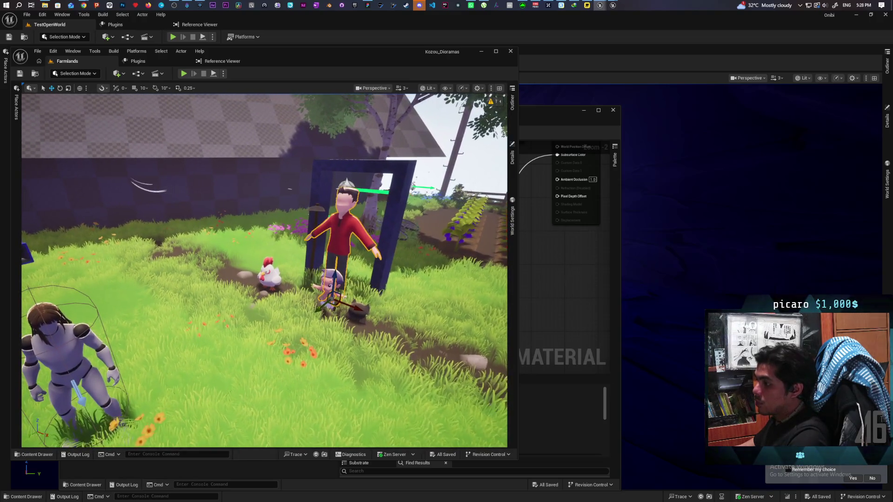
pyautogui.hotkey('ctrl', 'b')
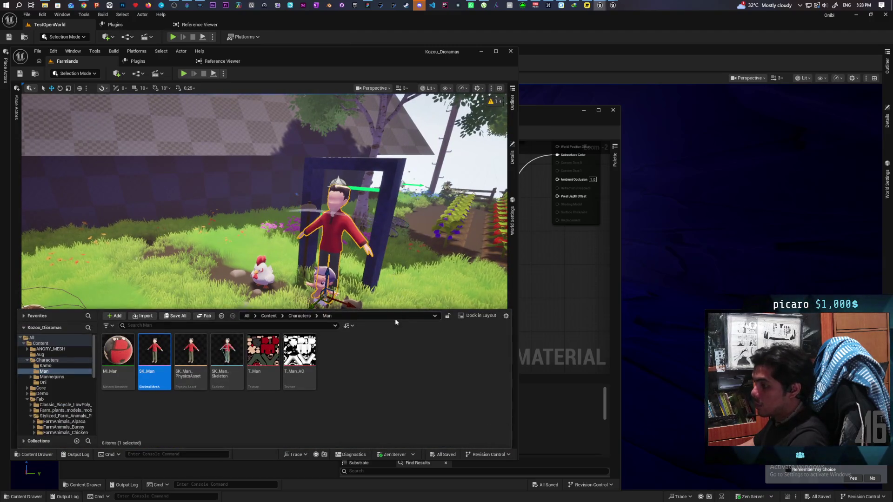
pyautogui.click(297, 316)
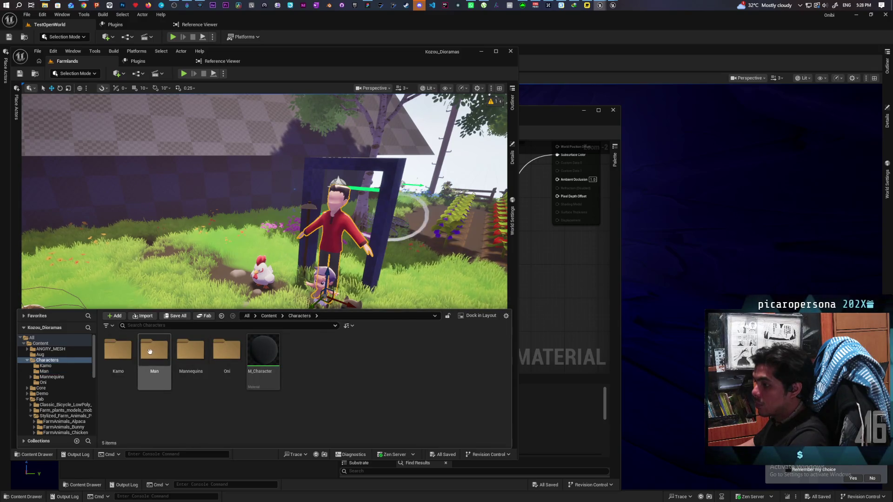
# Migrate the Kamo and Man folders, confirming the listed dependent assets.
pyautogui.keyDown('ctrl'); pyautogui.click(124, 358); pyautogui.keyUp('ctrl')
pyautogui.rightClick(123, 358)
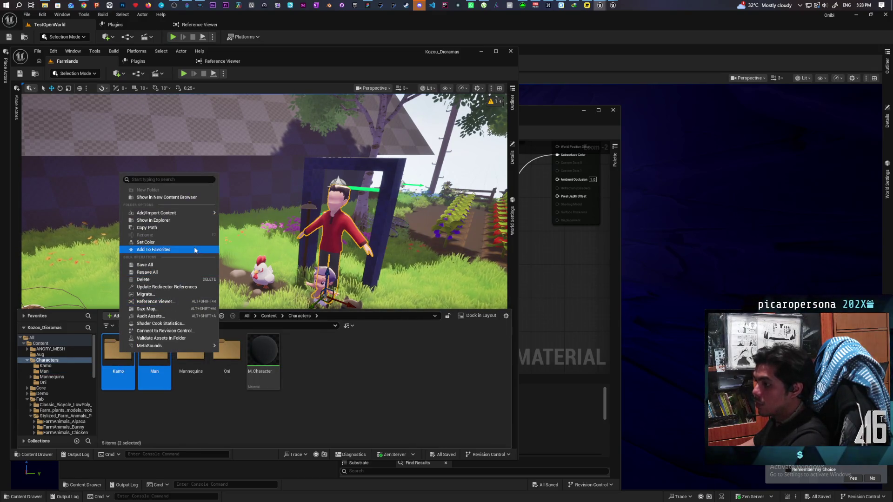
pyautogui.click(149, 295)
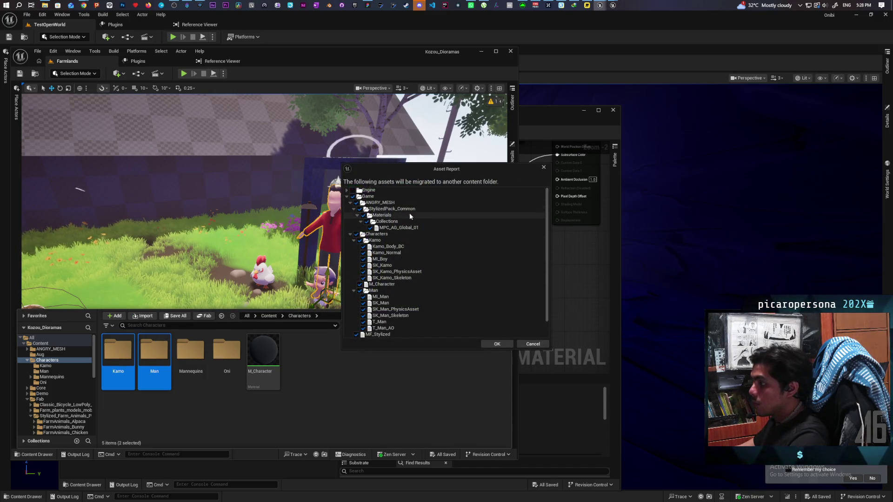
pyautogui.scroll(-1, 421, 245)
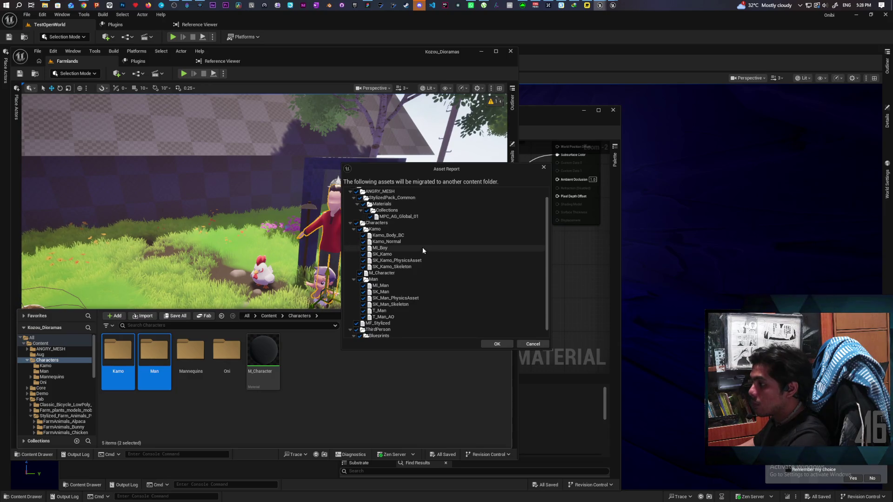
pyautogui.scroll(-1, 429, 247)
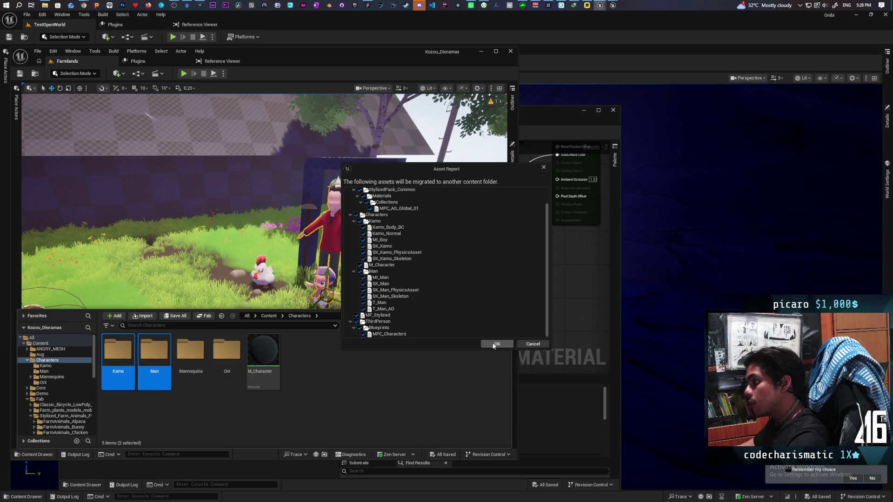
pyautogui.click(531, 345)
pyautogui.hotkey('ctrl', 'space')
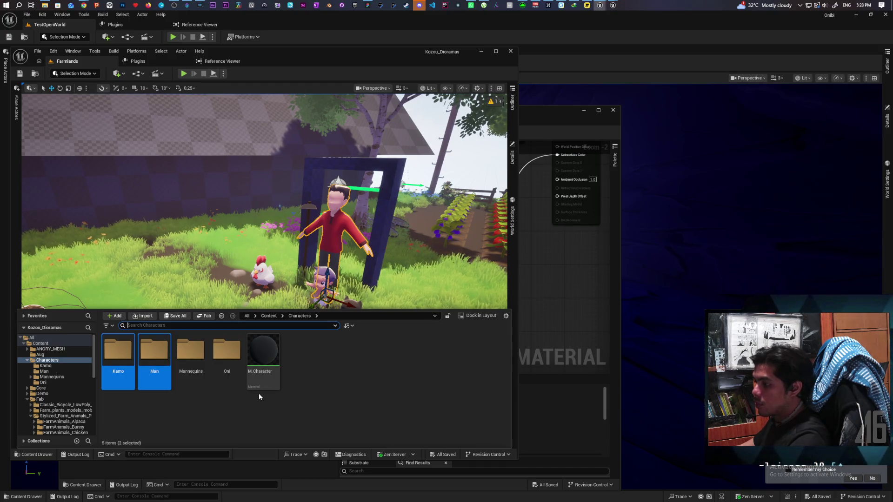
pyautogui.click(263, 319)
# Search 'mpc character' and open the Reference Viewer for MPC_Characters.
pyautogui.click(242, 328)
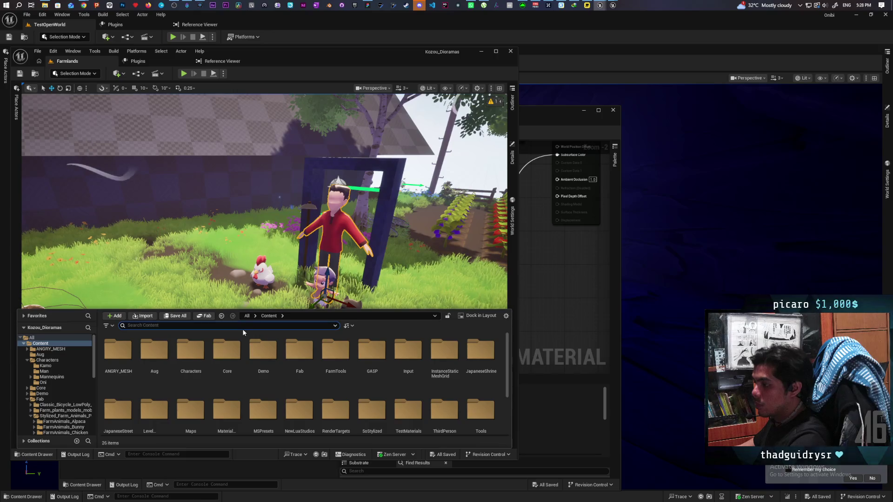
pyautogui.write('mpc character')
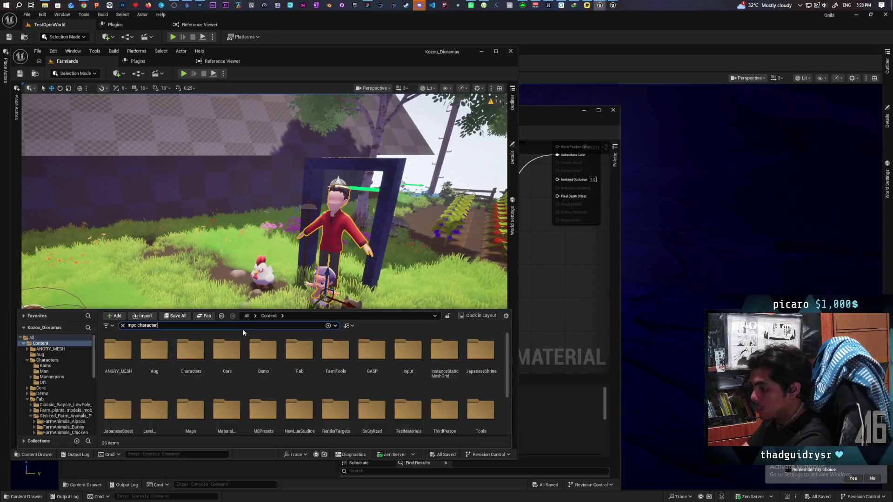
pyautogui.rightClick(118, 355)
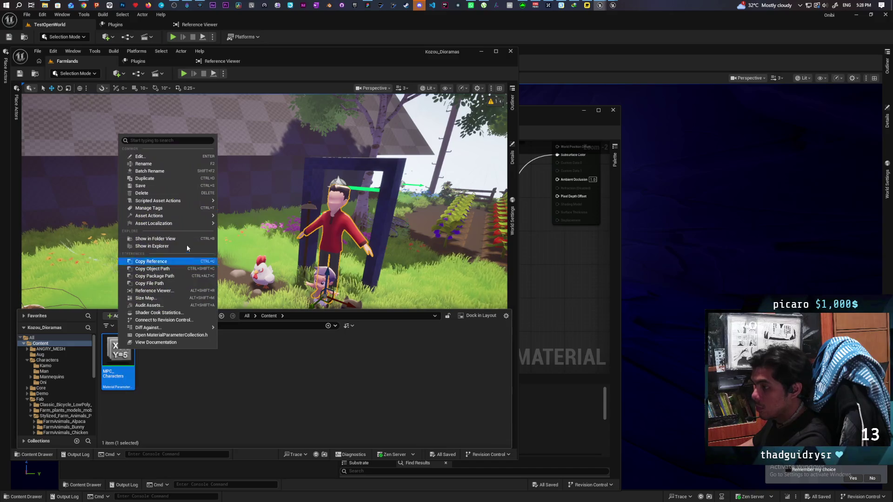
pyautogui.moveTo(186, 216)
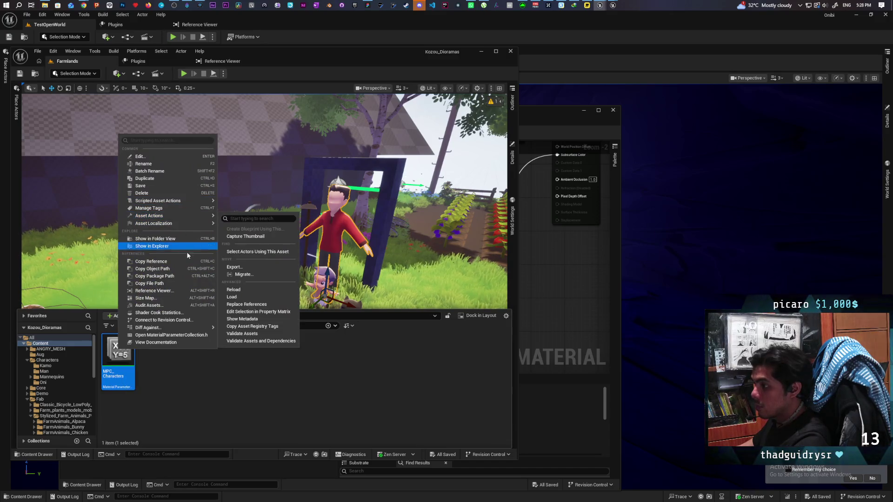
pyautogui.click(188, 291)
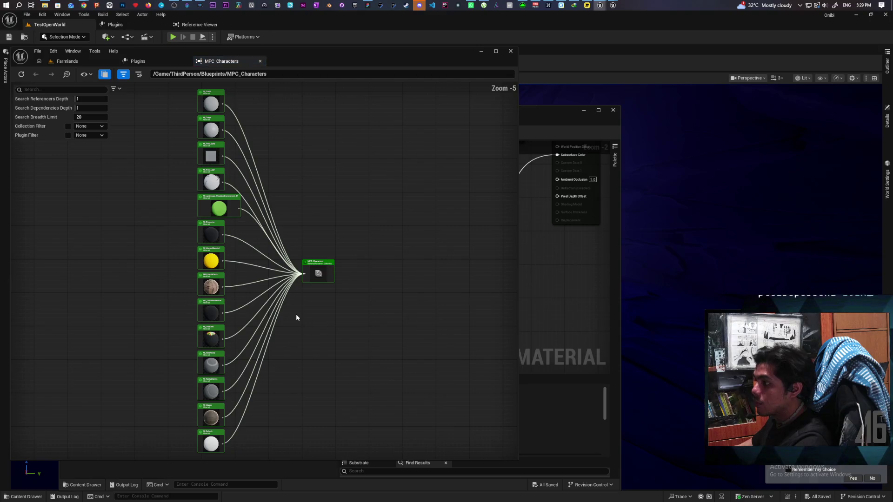
# Refocus the reference graph on M_Character, showing MI_Boy, MI_Man and MI_Kozo referencing it.
pyautogui.scroll(3, 360, 332)
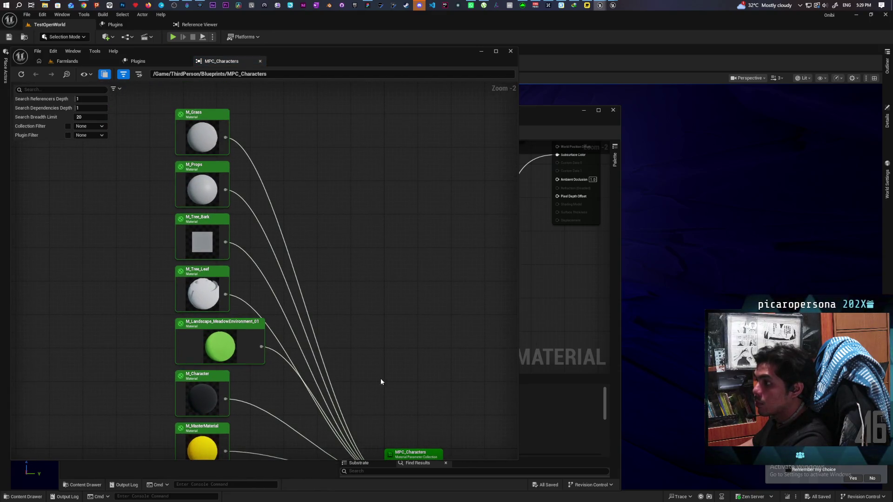
pyautogui.scroll(-2, 381, 381)
pyautogui.scroll(2, 359, 305)
pyautogui.moveTo(365, 395)
pyautogui.mouseDown()
pyautogui.moveTo(349, 315)
pyautogui.moveTo(347, 403)
pyautogui.moveTo(349, 300)
pyautogui.mouseUp()
pyautogui.moveTo(339, 353)
pyautogui.mouseDown()
pyautogui.moveTo(339, 263)
pyautogui.moveTo(315, 252)
pyautogui.moveTo(325, 284)
pyautogui.moveTo(309, 173)
pyautogui.moveTo(300, 384)
pyautogui.mouseUp()
pyautogui.moveTo(270, 311)
pyautogui.mouseDown()
pyautogui.moveTo(247, 325)
pyautogui.moveTo(253, 362)
pyautogui.moveTo(273, 293)
pyautogui.moveTo(261, 283)
pyautogui.mouseUp()
pyautogui.doubleClick(170, 213)
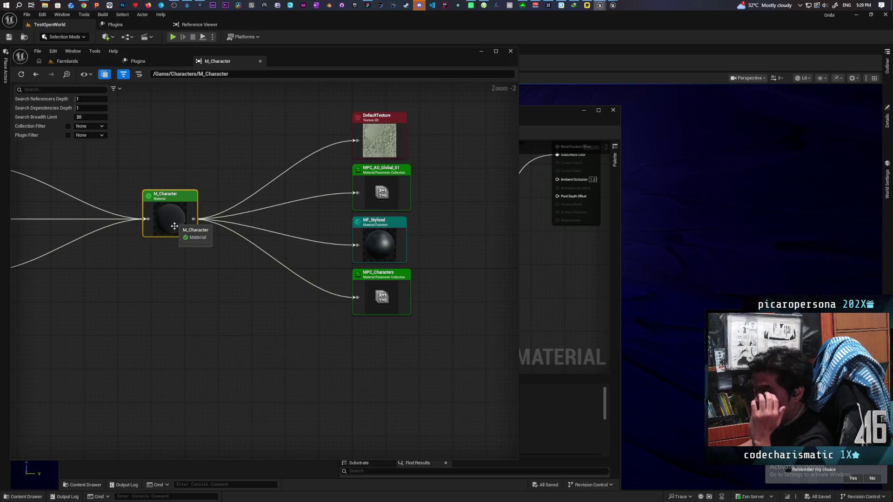
pyautogui.moveTo(213, 309)
pyautogui.mouseDown()
pyautogui.moveTo(319, 311)
pyautogui.moveTo(317, 347)
pyautogui.mouseUp()
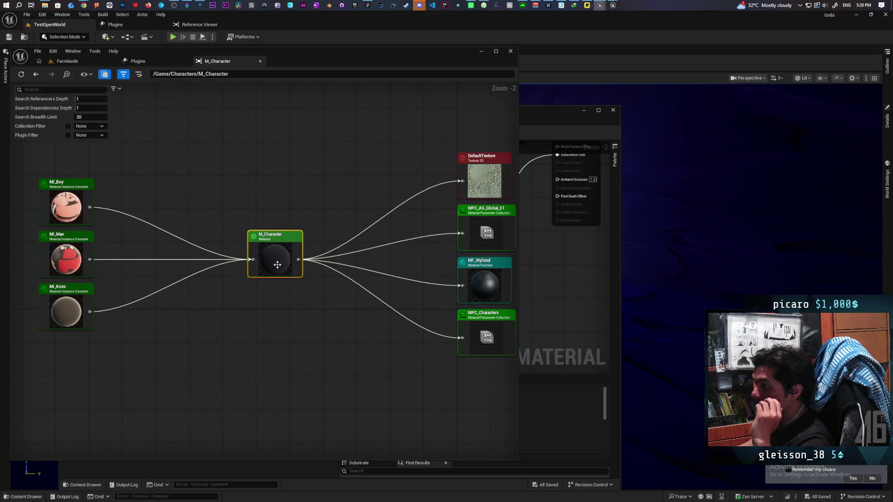
pyautogui.moveTo(325, 308); pyautogui.dragTo(299, 324)
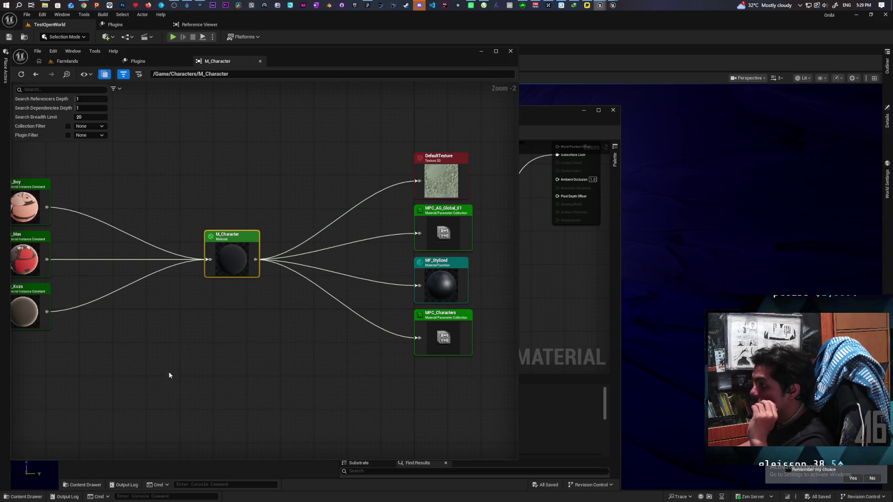
pyautogui.moveTo(319, 53); pyautogui.dragTo(418, 44)
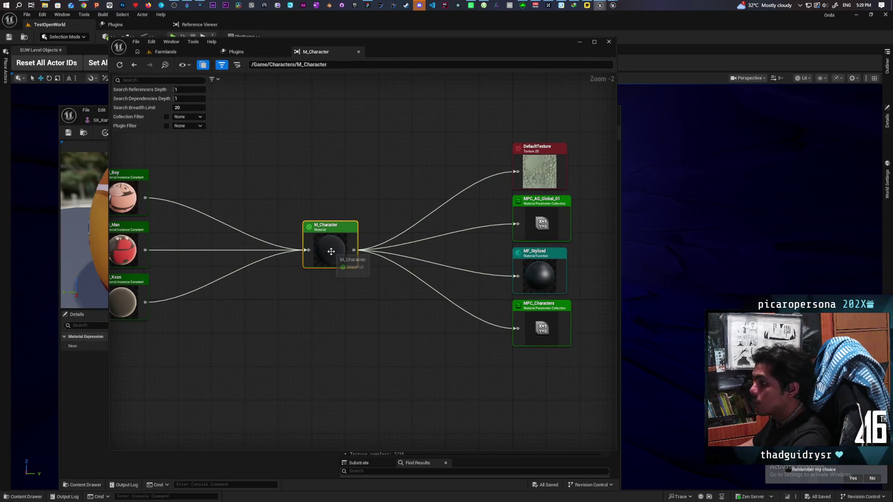
# Locate and open the M_Character material, then open its MF_Stylized function.
pyautogui.hotkey('ctrl', 'b')
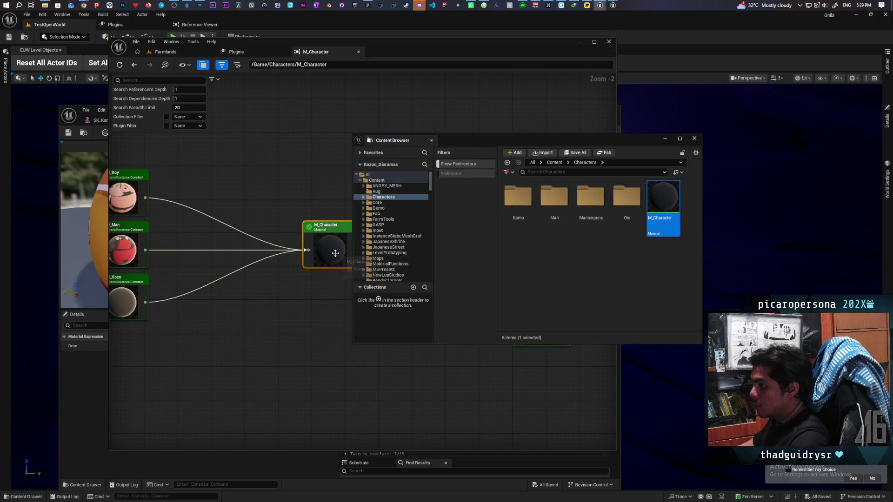
pyautogui.doubleClick(668, 204)
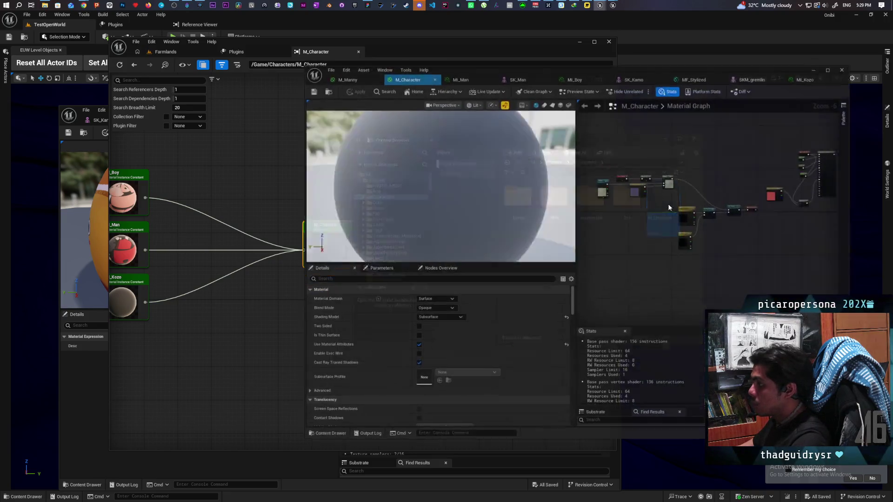
pyautogui.scroll(-3, 679, 279)
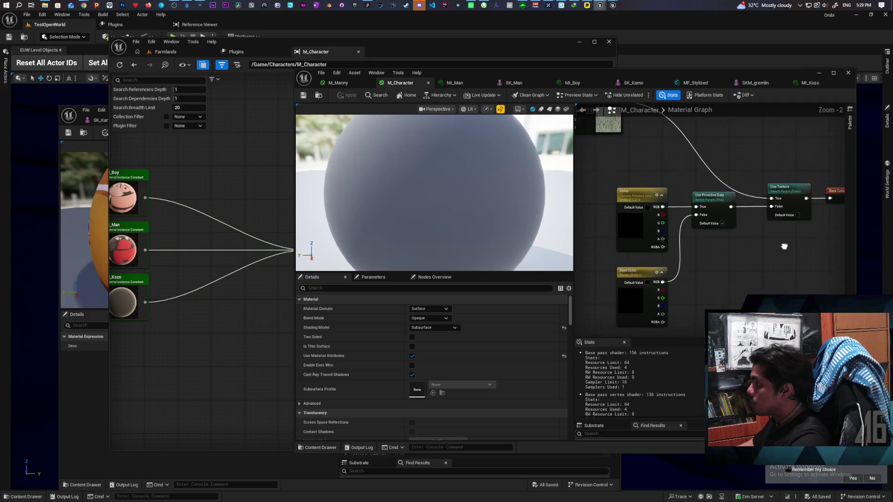
pyautogui.scroll(3, 812, 223)
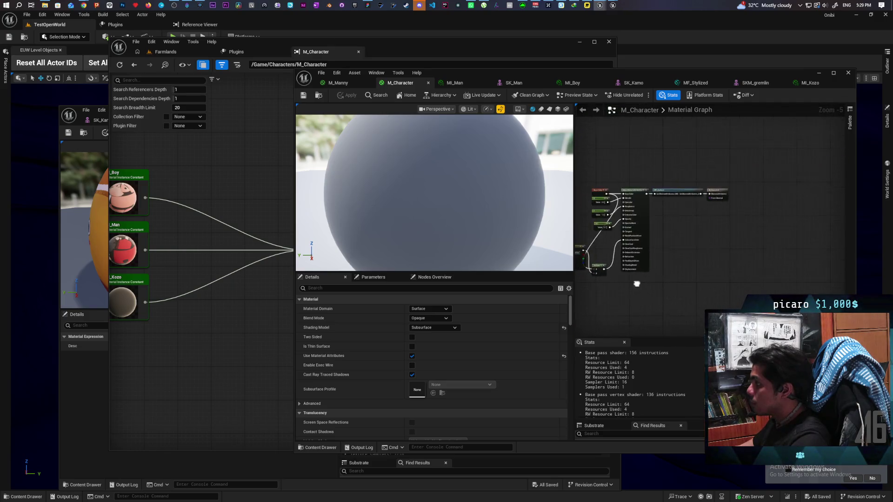
pyautogui.doubleClick(674, 133)
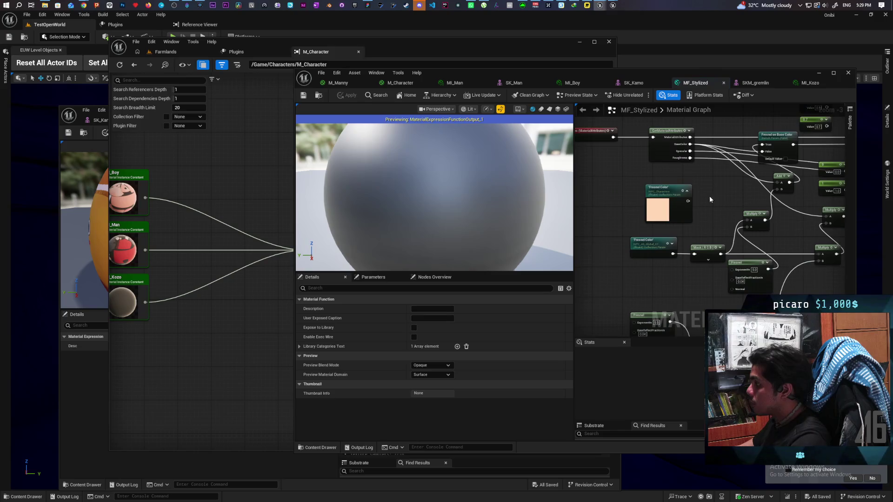
pyautogui.scroll(-3, 668, 208)
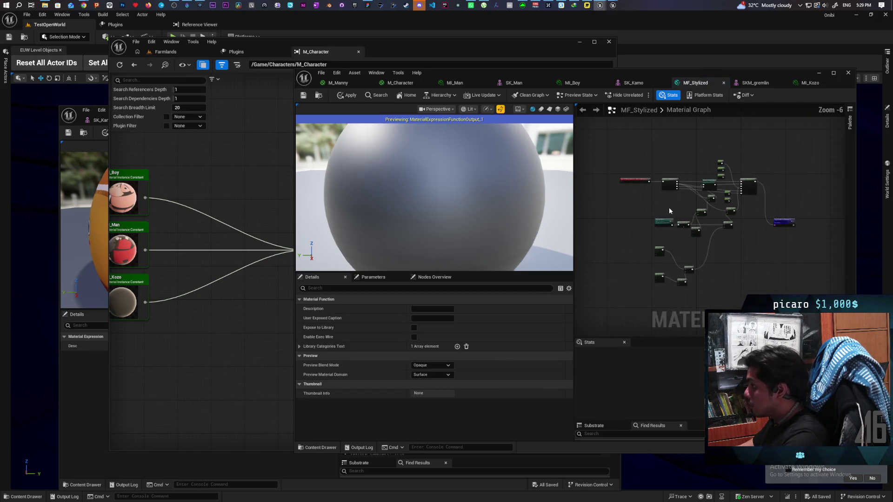
pyautogui.scroll(2, 675, 201)
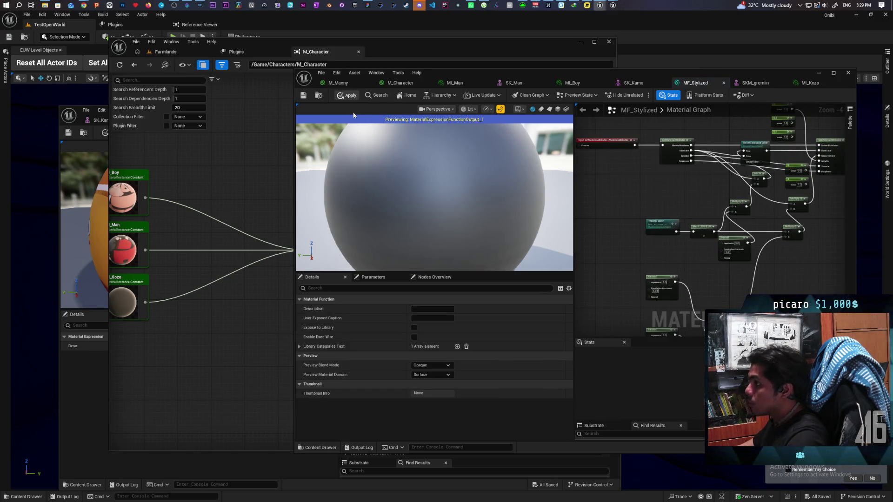
pyautogui.moveTo(748, 72)
pyautogui.mouseDown()
pyautogui.moveTo(673, 335)
pyautogui.moveTo(650, 359)
pyautogui.mouseUp()
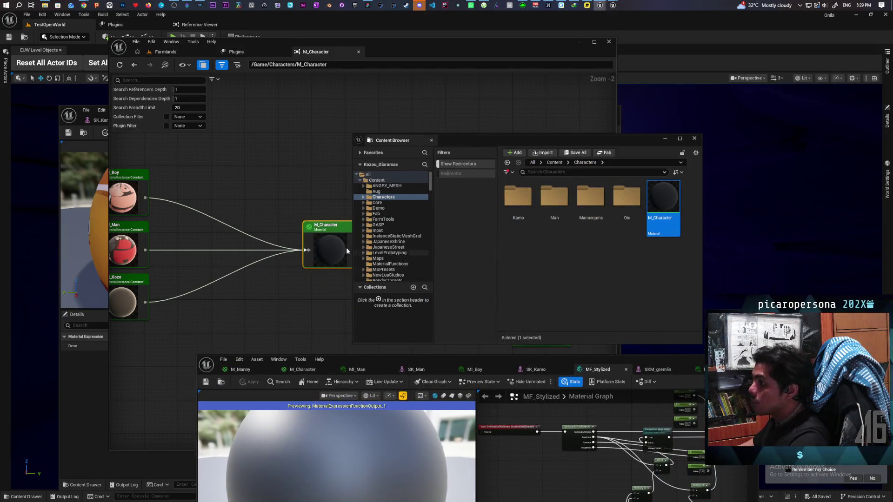
# Refresh the Reference Viewer to rebuild M_Character's dependency graph.
pyautogui.click(124, 65)
pyautogui.moveTo(520, 135); pyautogui.dragTo(683, 79)
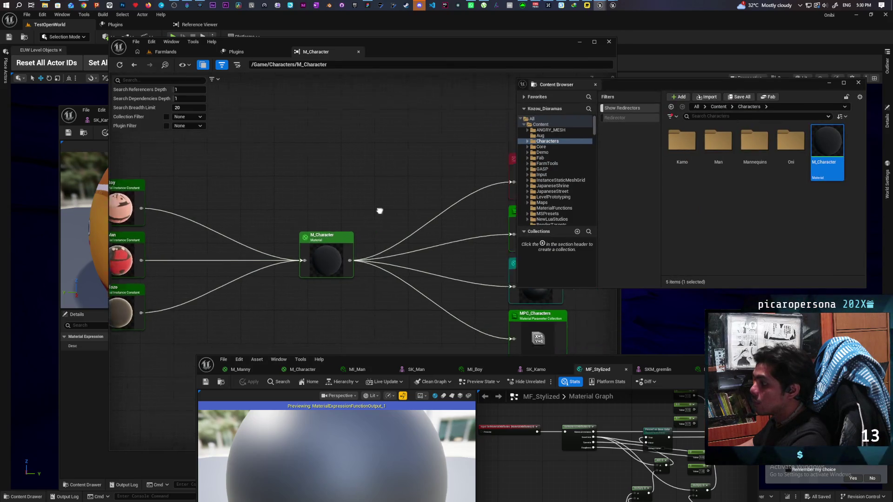
pyautogui.moveTo(380, 211); pyautogui.dragTo(321, 184)
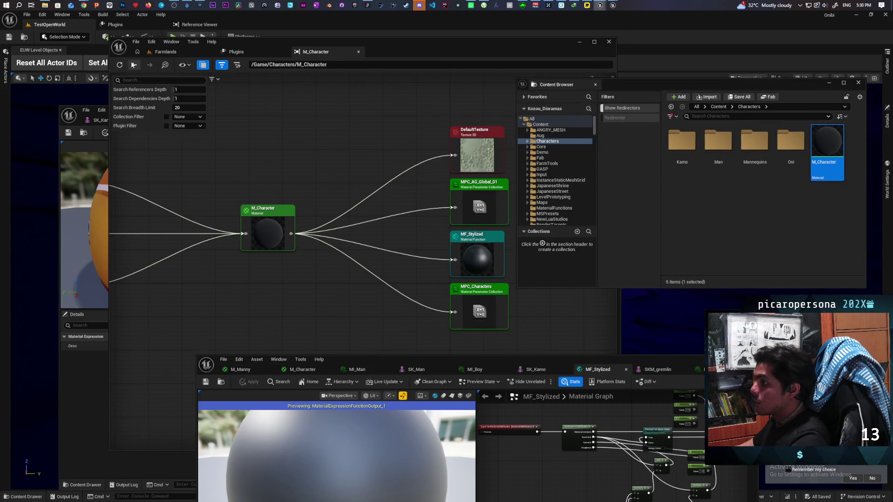
pyautogui.click(120, 66)
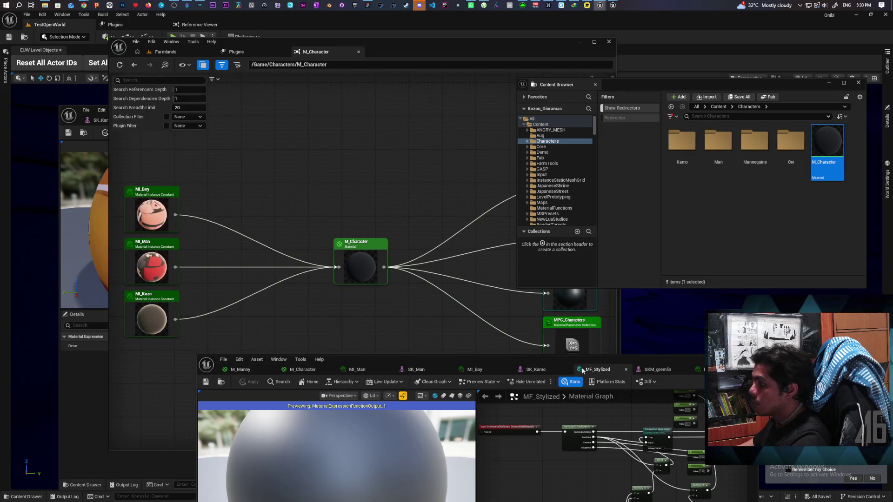
# Inspect MF_Stylized's Fresnel Color parameter and browse to the MF_Stylized asset.
pyautogui.moveTo(578, 365); pyautogui.dragTo(478, 117)
pyautogui.scroll(-5, 465, 260)
pyautogui.scroll(6, 453, 267)
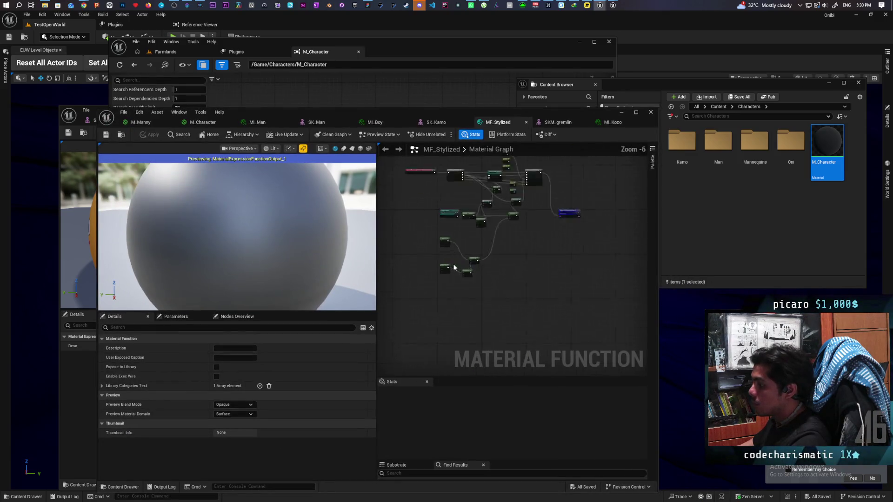
pyautogui.moveTo(453, 268)
pyautogui.mouseDown()
pyautogui.moveTo(474, 260)
pyautogui.moveTo(481, 370)
pyautogui.moveTo(518, 333)
pyautogui.moveTo(488, 283)
pyautogui.moveTo(471, 289)
pyautogui.mouseUp()
pyautogui.scroll(-2, 489, 282)
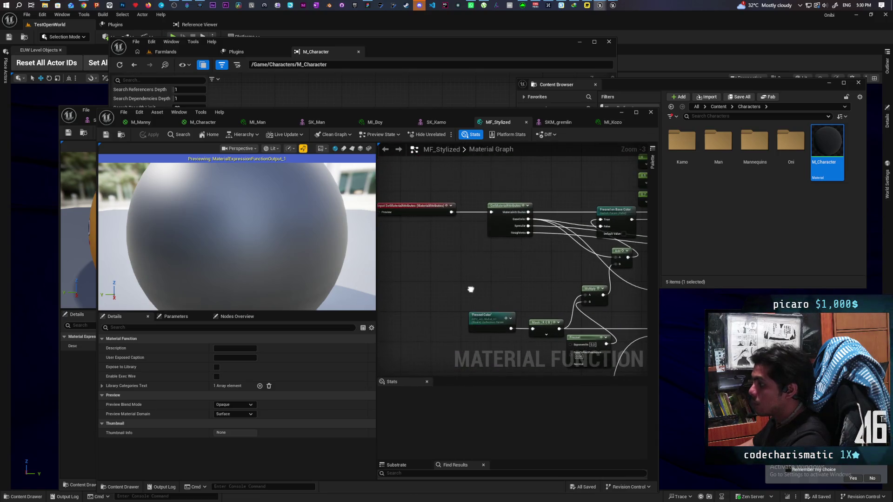
pyautogui.click(485, 331)
pyautogui.moveTo(575, 267); pyautogui.dragTo(389, 304)
pyautogui.scroll(1, 432, 279)
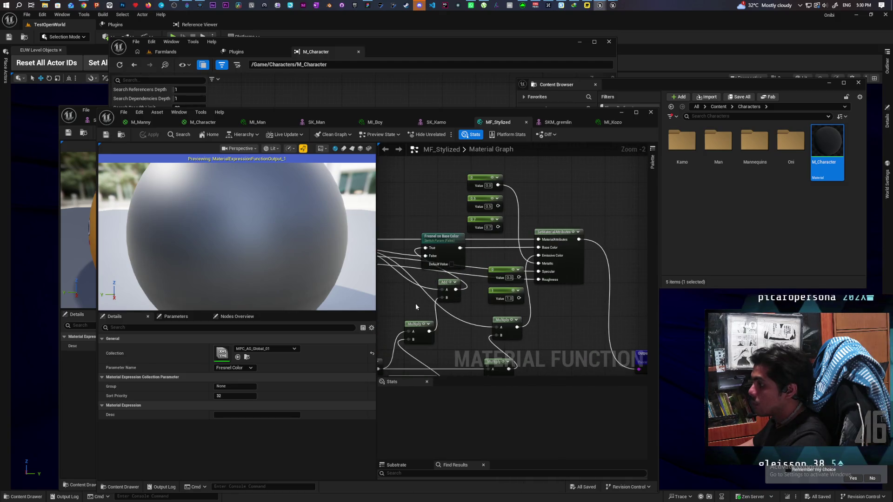
pyautogui.scroll(-2, 487, 305)
pyautogui.moveTo(512, 283)
pyautogui.mouseDown()
pyautogui.moveTo(503, 272)
pyautogui.moveTo(580, 258)
pyautogui.mouseUp()
pyautogui.click(122, 137)
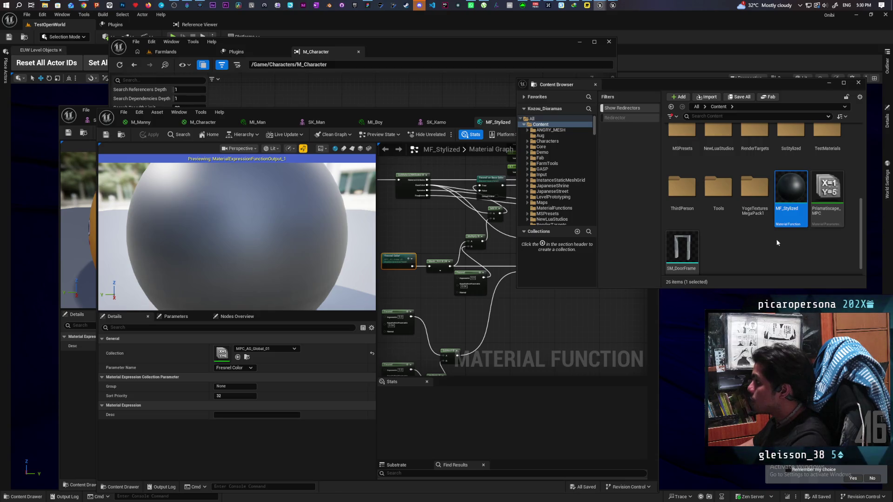
pyautogui.rightClick(790, 191)
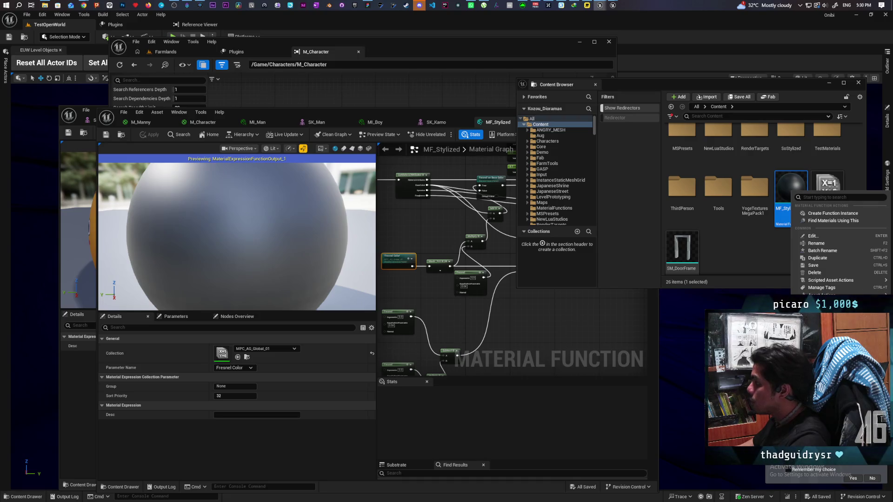
# Open MF_Stylized's Reference Viewer and pan through the materials that reference it.
pyautogui.hotkey('alt', 'shift', 'r')
pyautogui.moveTo(386, 116); pyautogui.dragTo(379, 351)
pyautogui.moveTo(436, 305)
pyautogui.mouseDown()
pyautogui.moveTo(397, 216)
pyautogui.moveTo(331, 236)
pyautogui.moveTo(372, 188)
pyautogui.moveTo(339, 216)
pyautogui.moveTo(431, 340)
pyautogui.mouseUp()
pyautogui.scroll(1, 339, 217)
pyautogui.moveTo(372, 217)
pyautogui.mouseDown()
pyautogui.moveTo(372, 249)
pyautogui.moveTo(405, 191)
pyautogui.mouseUp()
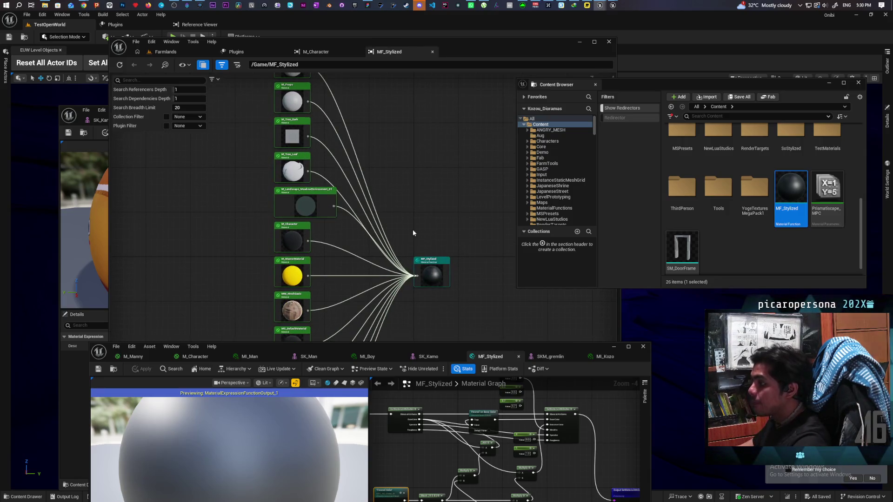
pyautogui.moveTo(418, 218)
pyautogui.mouseDown()
pyautogui.moveTo(405, 215)
pyautogui.moveTo(337, 135)
pyautogui.moveTo(287, 124)
pyautogui.moveTo(279, 111)
pyautogui.moveTo(309, 118)
pyautogui.mouseUp()
pyautogui.scroll(2, 301, 207)
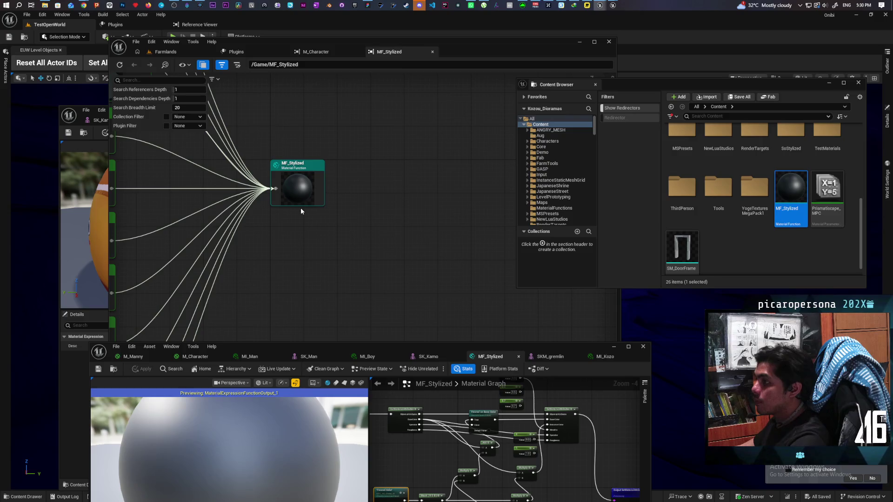
pyautogui.scroll(-2, 301, 207)
pyautogui.moveTo(295, 230)
pyautogui.mouseDown()
pyautogui.moveTo(378, 149)
pyautogui.moveTo(322, 306)
pyautogui.mouseUp()
pyautogui.scroll(3, 305, 241)
pyautogui.moveTo(552, 354); pyautogui.dragTo(557, 139)
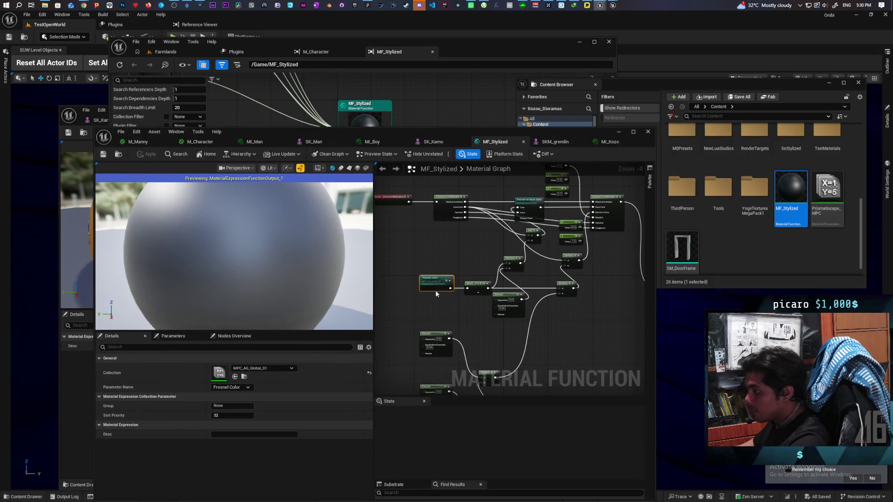
pyautogui.moveTo(381, 132); pyautogui.dragTo(345, 291)
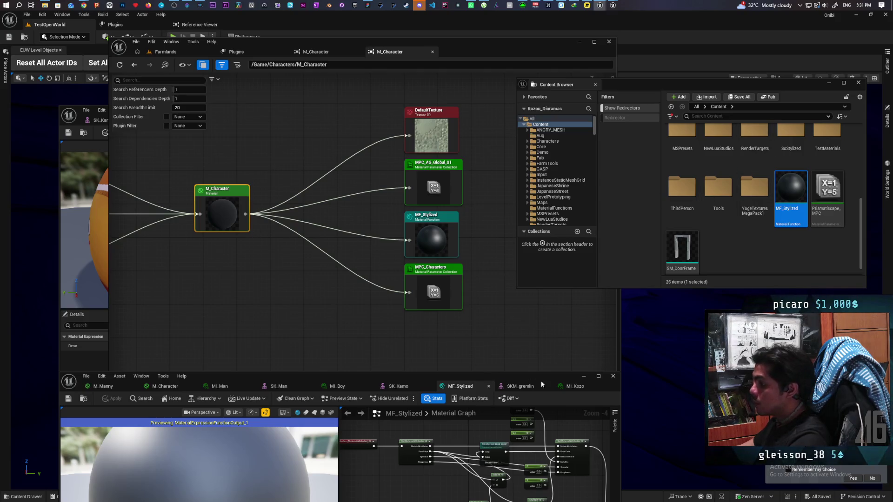
# Pan M_Character's graph from the Base Color parameters to its MF_Stylized call.
pyautogui.click(165, 386)
pyautogui.moveTo(225, 379); pyautogui.dragTo(323, 81)
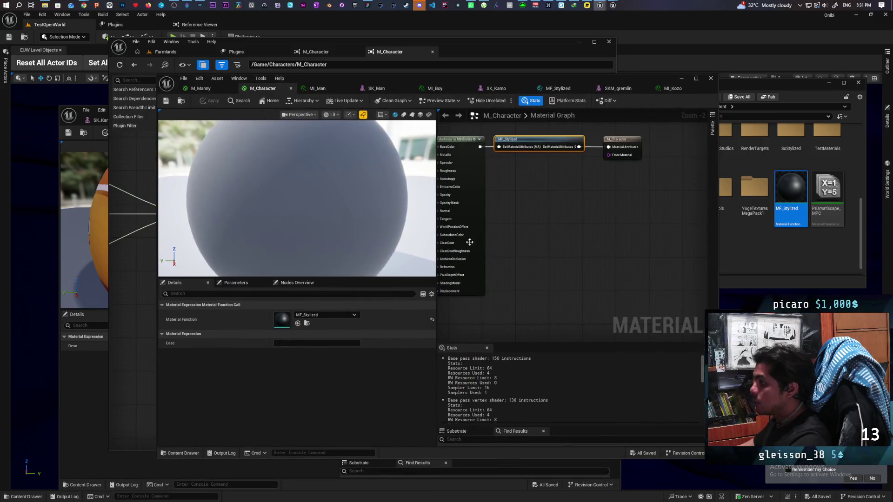
pyautogui.scroll(-3, 525, 247)
pyautogui.scroll(2, 567, 238)
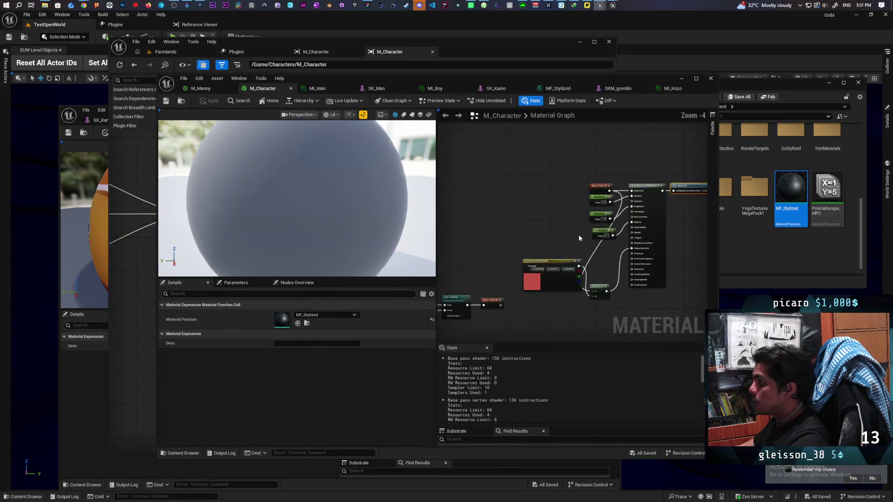
pyautogui.moveTo(534, 246)
pyautogui.mouseDown()
pyautogui.moveTo(534, 208)
pyautogui.moveTo(634, 171)
pyautogui.mouseUp()
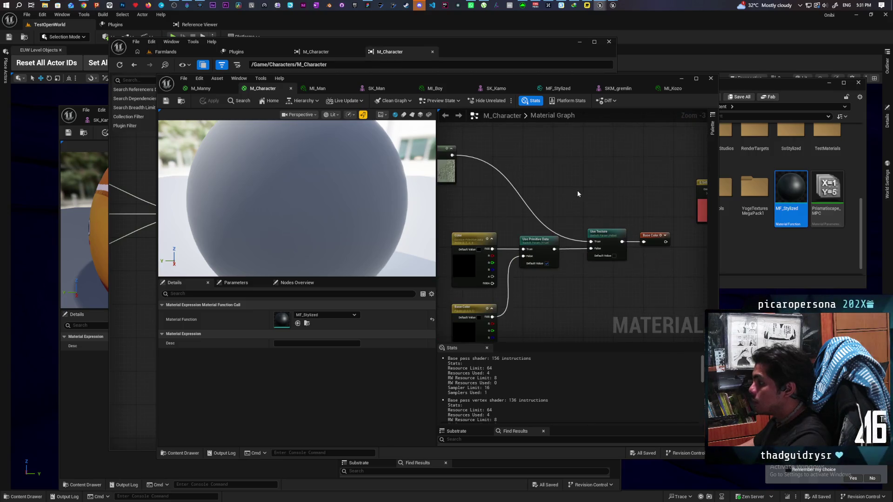
pyautogui.scroll(-4, 576, 191)
pyautogui.scroll(2, 537, 240)
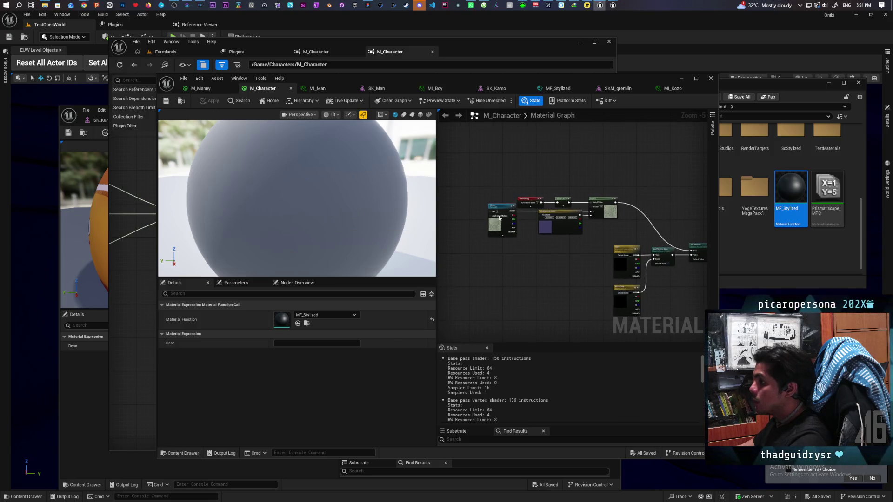
pyautogui.scroll(2, 537, 246)
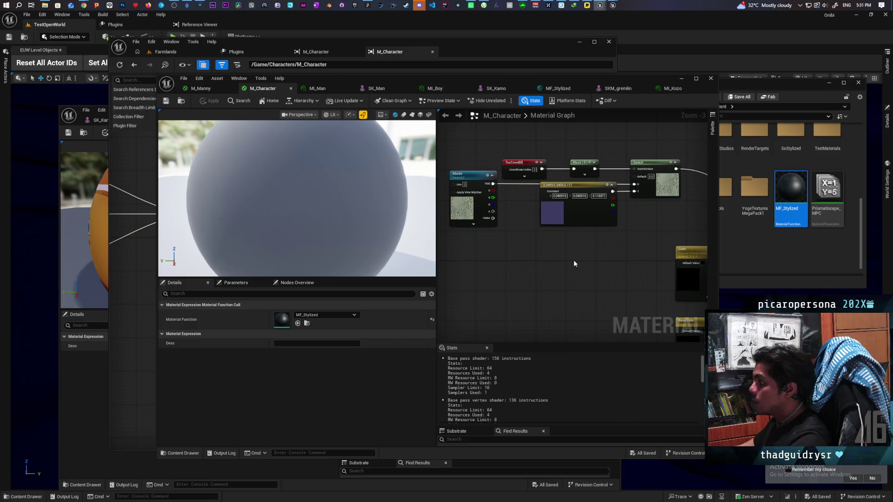
pyautogui.moveTo(581, 261)
pyautogui.mouseDown()
pyautogui.moveTo(655, 247)
pyautogui.moveTo(523, 269)
pyautogui.moveTo(490, 320)
pyautogui.mouseUp()
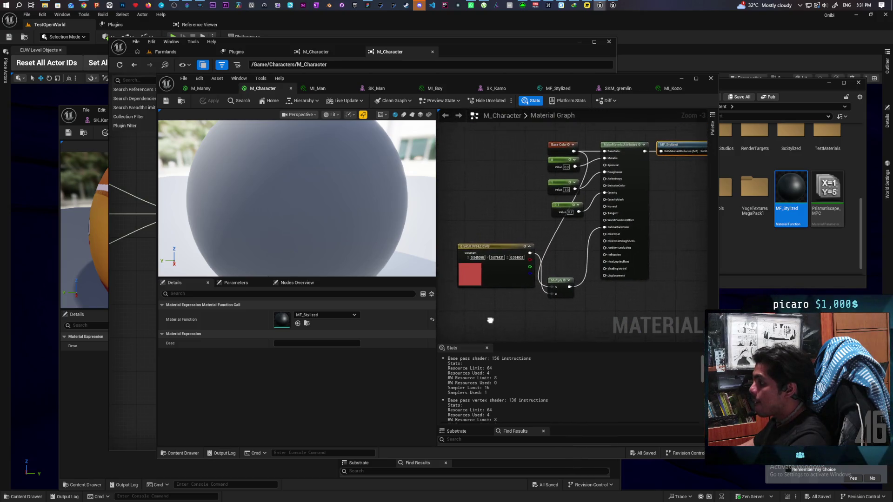
pyautogui.moveTo(522, 277)
pyautogui.mouseDown()
pyautogui.moveTo(473, 255)
pyautogui.moveTo(463, 263)
pyautogui.mouseUp()
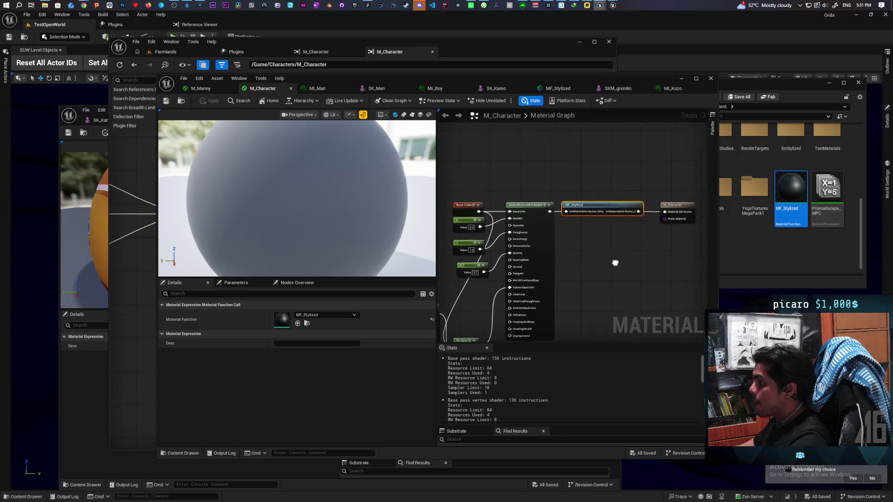
pyautogui.moveTo(615, 263); pyautogui.dragTo(578, 273)
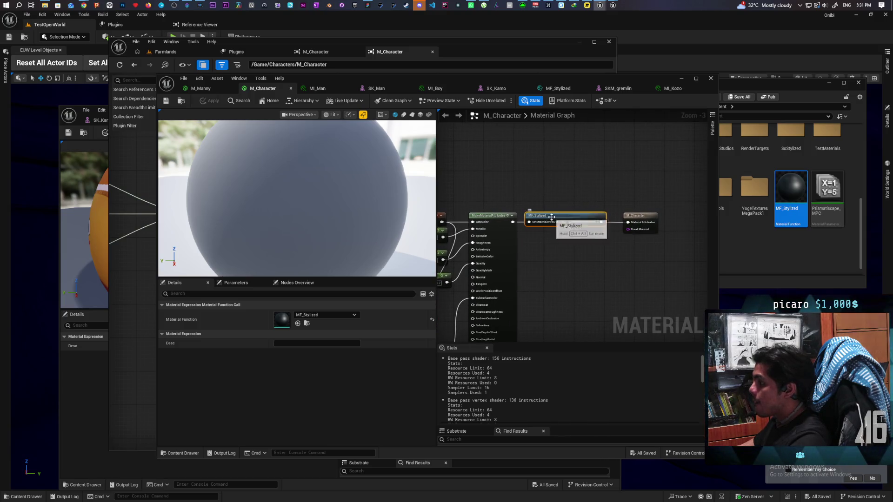
# Open MF_Stylized from its node and examine the Fresnel, Subtract and Multiply nodes.
pyautogui.doubleClick(554, 218)
pyautogui.moveTo(543, 244)
pyautogui.mouseDown()
pyautogui.moveTo(584, 195)
pyautogui.moveTo(571, 228)
pyautogui.mouseUp()
pyautogui.scroll(1, 571, 228)
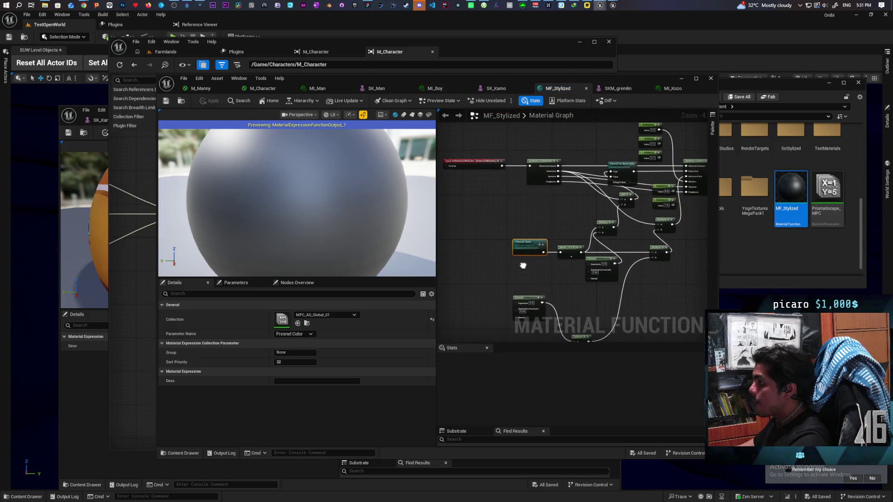
pyautogui.scroll(1, 529, 255)
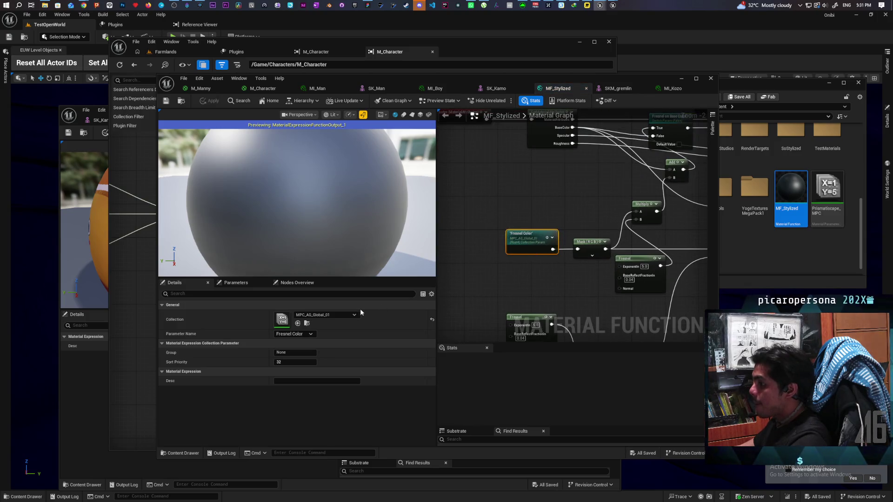
pyautogui.click(502, 296)
pyautogui.moveTo(502, 296); pyautogui.dragTo(631, 371)
pyautogui.moveTo(614, 257); pyautogui.dragTo(512, 242)
pyautogui.moveTo(642, 241)
pyautogui.mouseDown()
pyautogui.moveTo(642, 144)
pyautogui.moveTo(650, 203)
pyautogui.moveTo(623, 245)
pyautogui.moveTo(525, 288)
pyautogui.mouseUp()
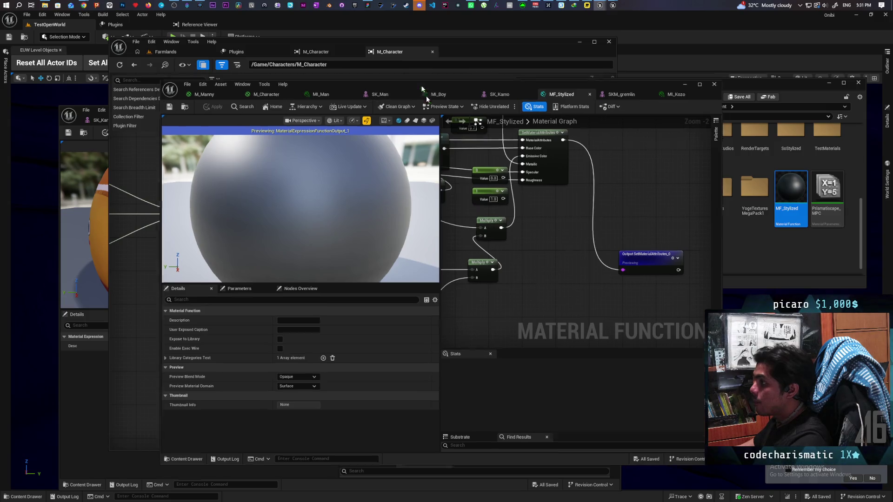
pyautogui.moveTo(326, 78); pyautogui.dragTo(405, 337)
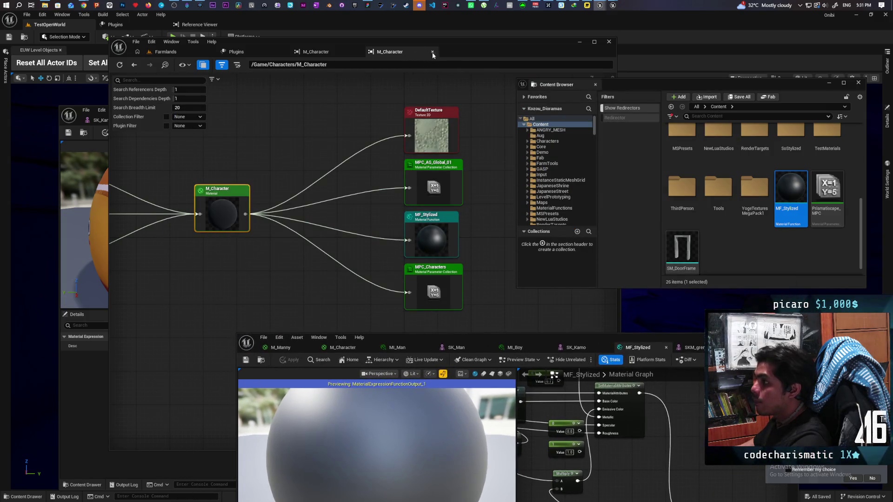
pyautogui.click(358, 52)
# Close the old reference graph and reopen the Reference Viewer for M_Character.
pyautogui.click(358, 52)
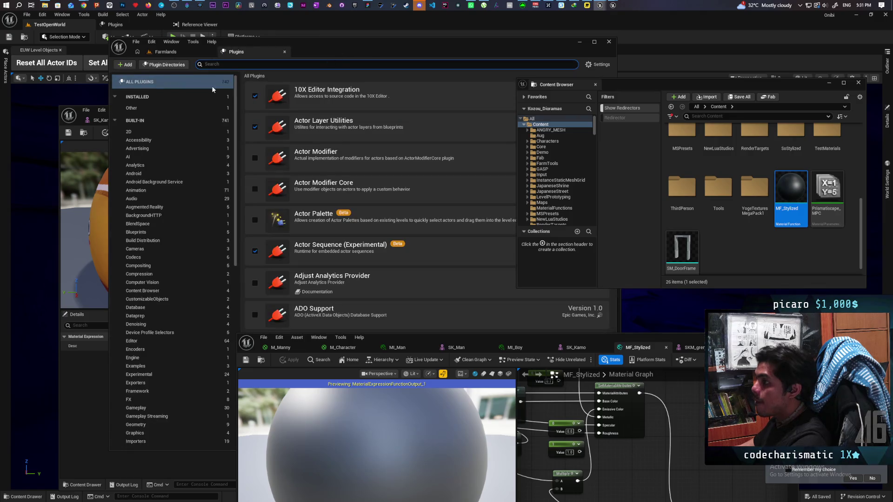
pyautogui.moveTo(462, 336); pyautogui.dragTo(397, 134)
pyautogui.click(268, 145)
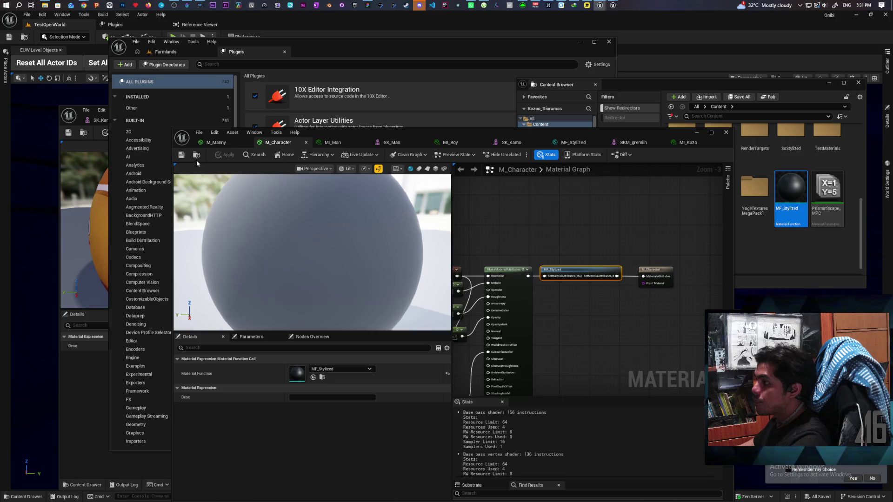
pyautogui.click(195, 157)
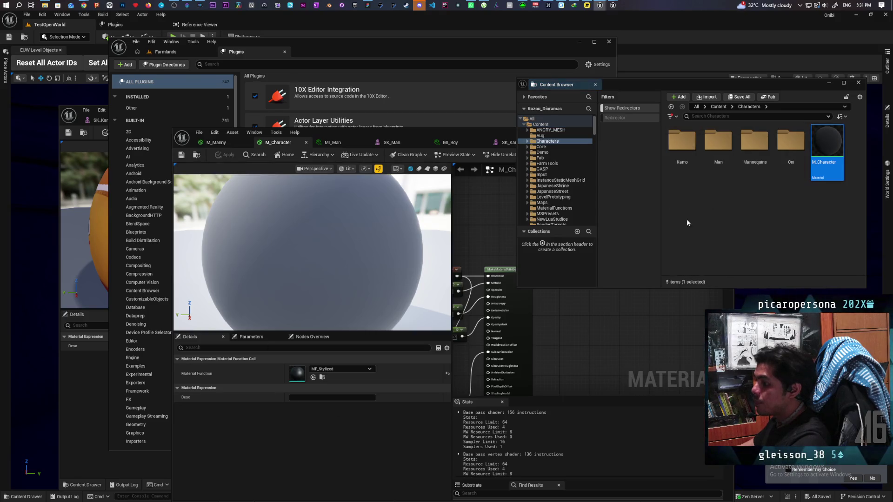
pyautogui.rightClick(827, 140)
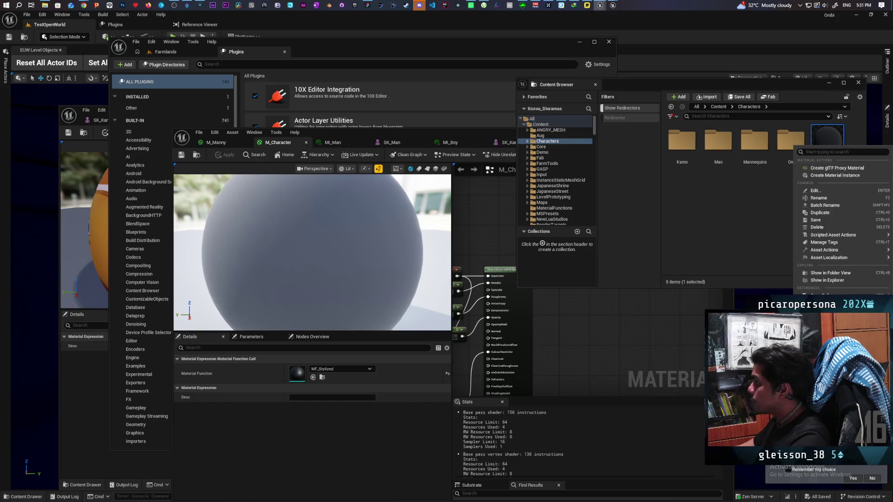
pyautogui.click(819, 295)
# Close the floating asset browser and return to the Farmlands level.
pyautogui.moveTo(454, 132)
pyautogui.mouseDown()
pyautogui.moveTo(488, 393)
pyautogui.moveTo(340, 317)
pyautogui.mouseUp()
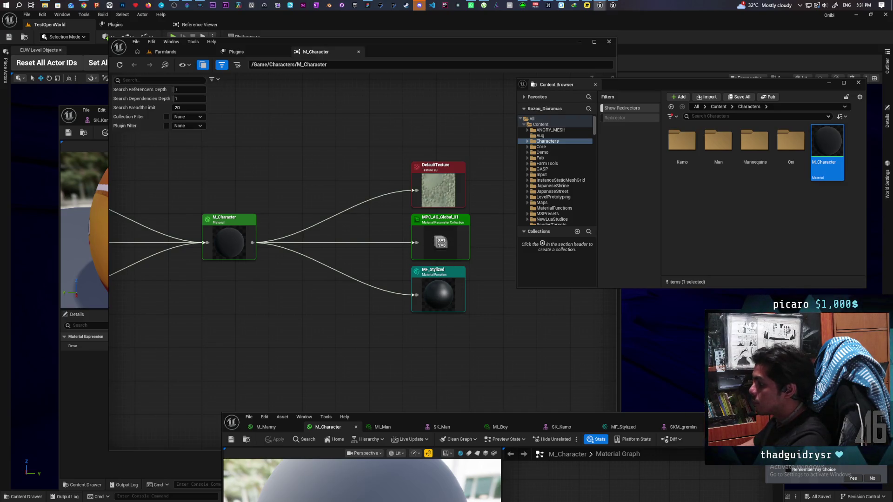
pyautogui.click(307, 223)
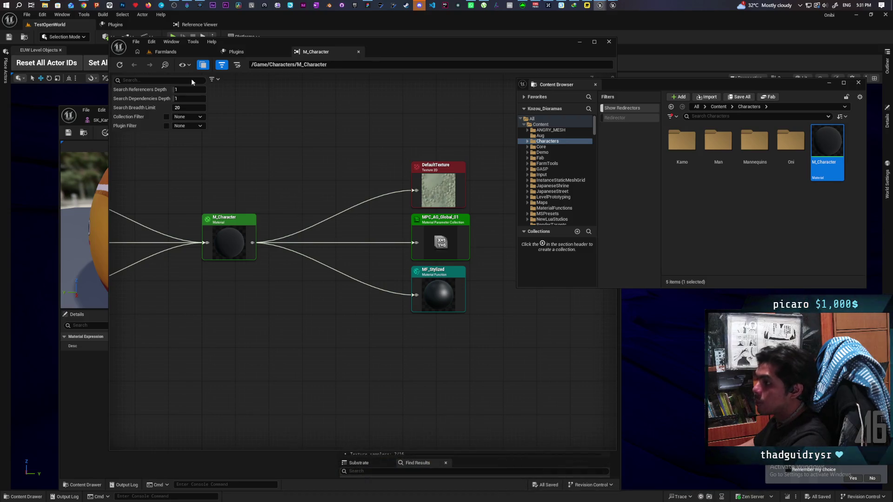
pyautogui.click(858, 83)
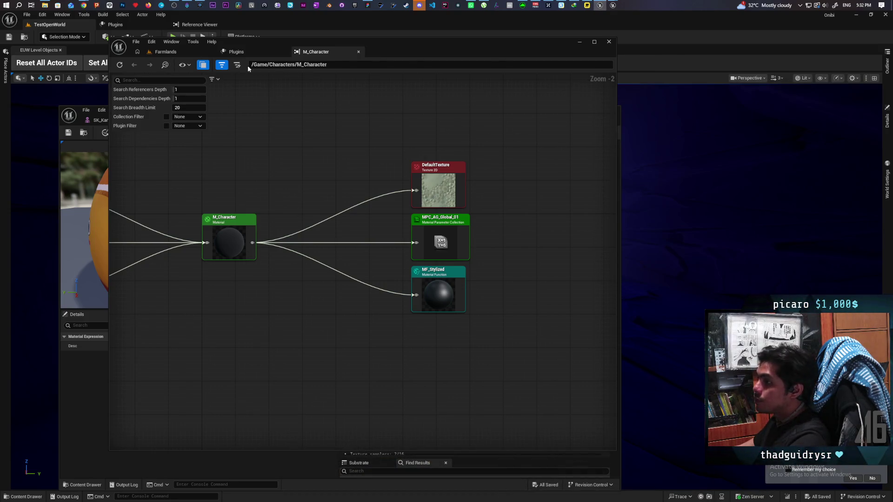
pyautogui.moveTo(481, 52)
pyautogui.mouseDown()
pyautogui.moveTo(512, 290)
pyautogui.moveTo(602, 122)
pyautogui.moveTo(614, 119)
pyautogui.mouseUp()
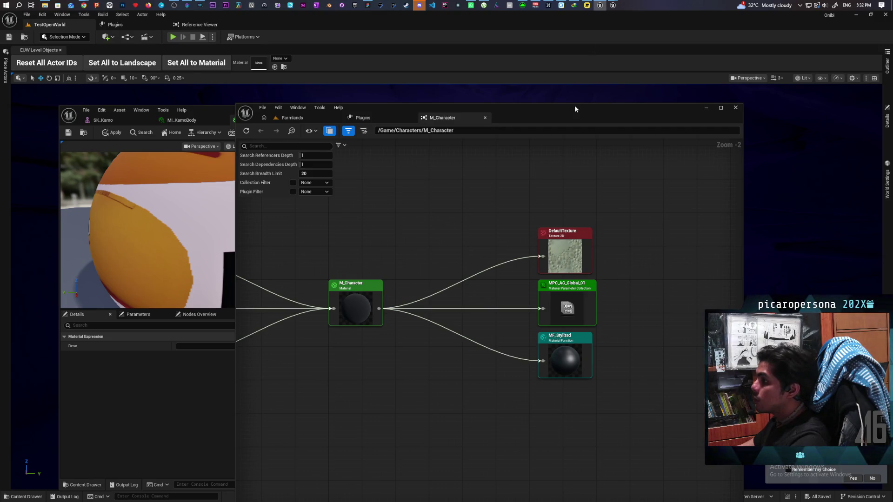
pyautogui.click(293, 117)
# Ctrl-select the Kamo and Man folders in the Content Drawer and choose Migrate.
pyautogui.moveTo(508, 116)
pyautogui.mouseDown()
pyautogui.moveTo(364, 35)
pyautogui.moveTo(357, 57)
pyautogui.mouseUp()
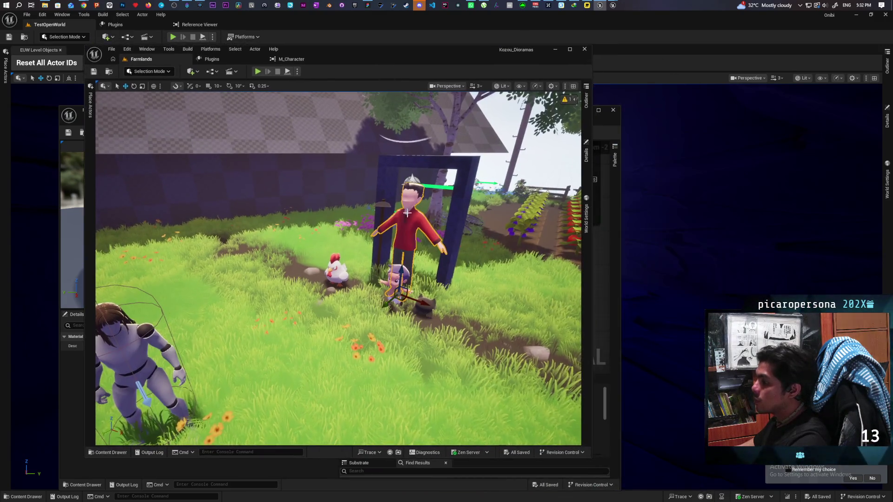
pyautogui.hotkey('ctrl', 'space')
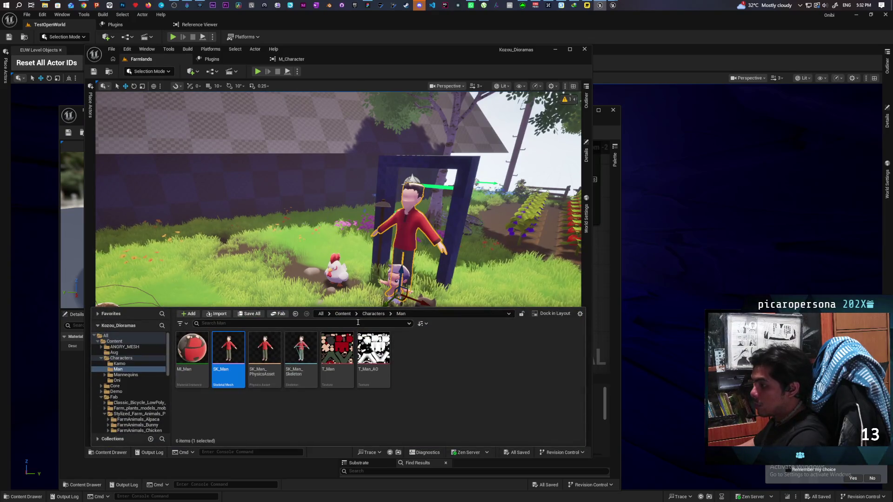
pyautogui.click(374, 313)
pyautogui.click(192, 350)
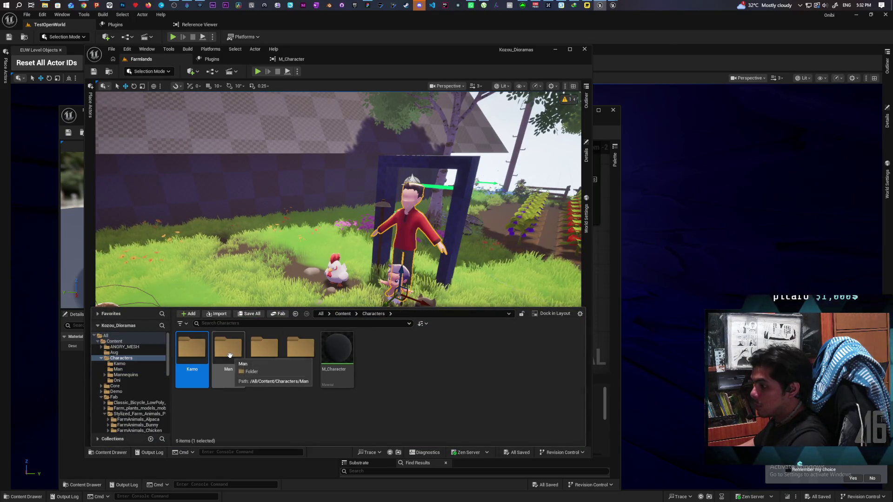
pyautogui.keyDown('ctrl'); pyautogui.click(229, 355); pyautogui.keyUp('ctrl')
pyautogui.rightClick(229, 355)
pyautogui.click(289, 298)
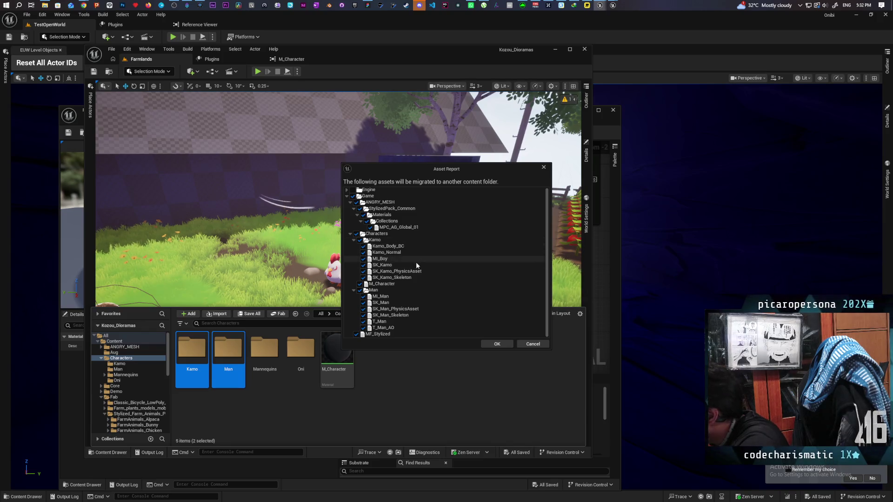
# Migrate the Kamo and Man assets into Unreal Projects/Paparazi/Content, overwriting all existing copies.
pyautogui.click(495, 344)
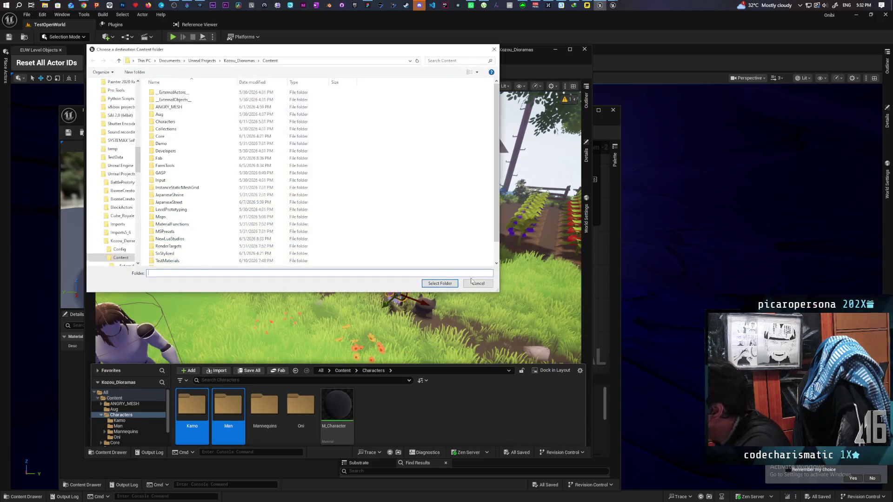
pyautogui.click(206, 61)
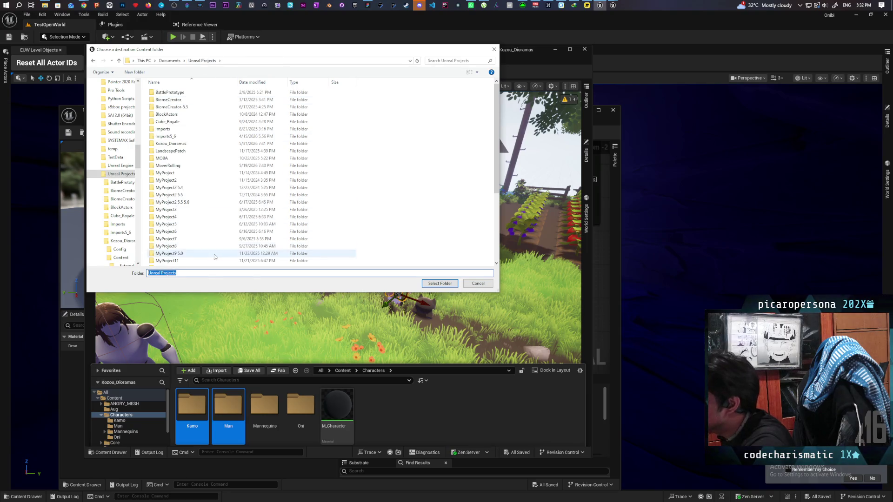
pyautogui.scroll(-5, 185, 176)
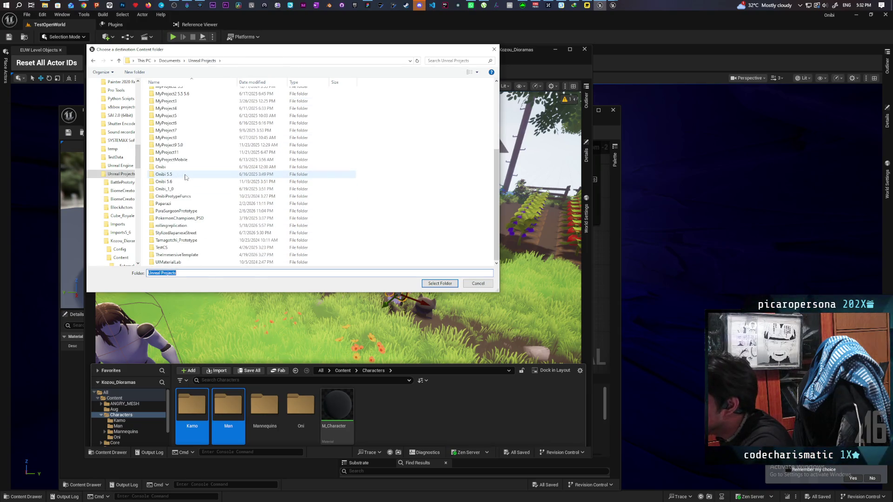
pyautogui.doubleClick(164, 203)
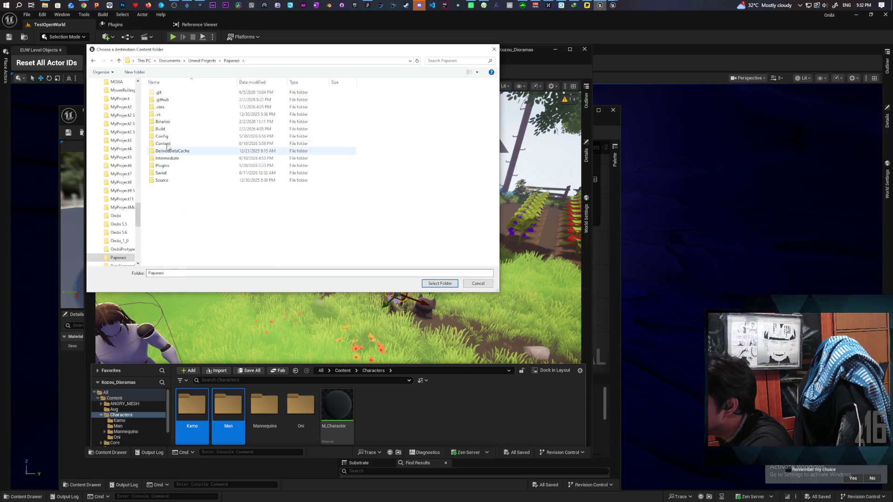
pyautogui.click(164, 144)
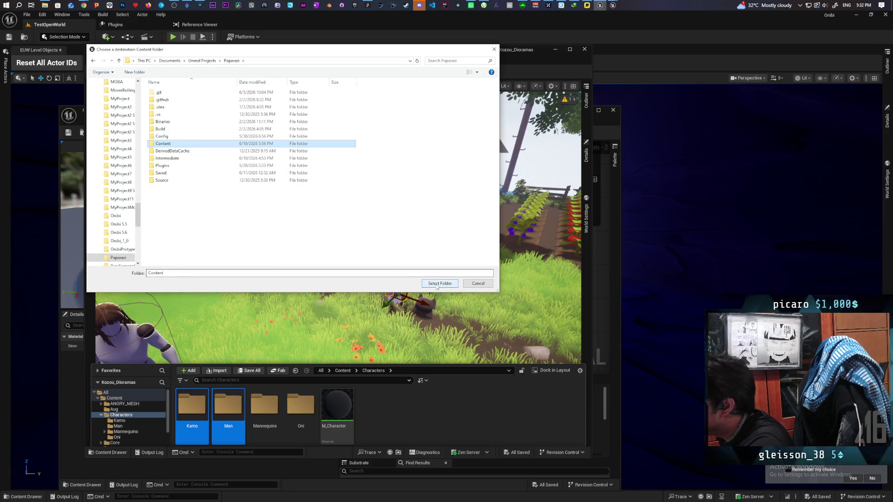
pyautogui.click(437, 285)
pyautogui.click(381, 273)
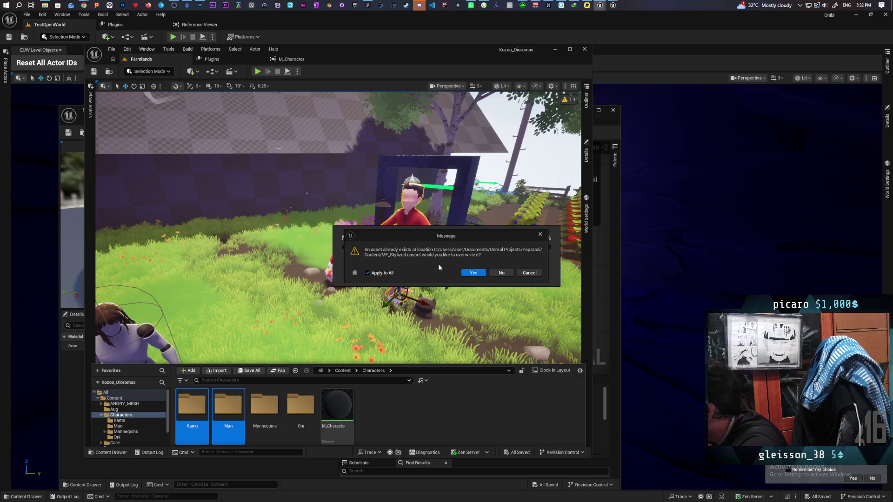
pyautogui.click(474, 275)
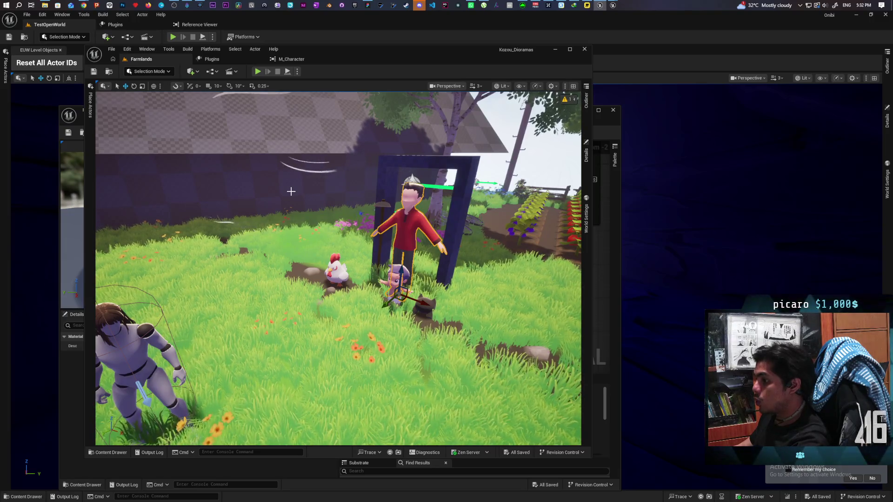
pyautogui.moveTo(293, 227)
pyautogui.mouseDown()
pyautogui.moveTo(293, 251)
pyautogui.moveTo(274, 281)
pyautogui.mouseUp()
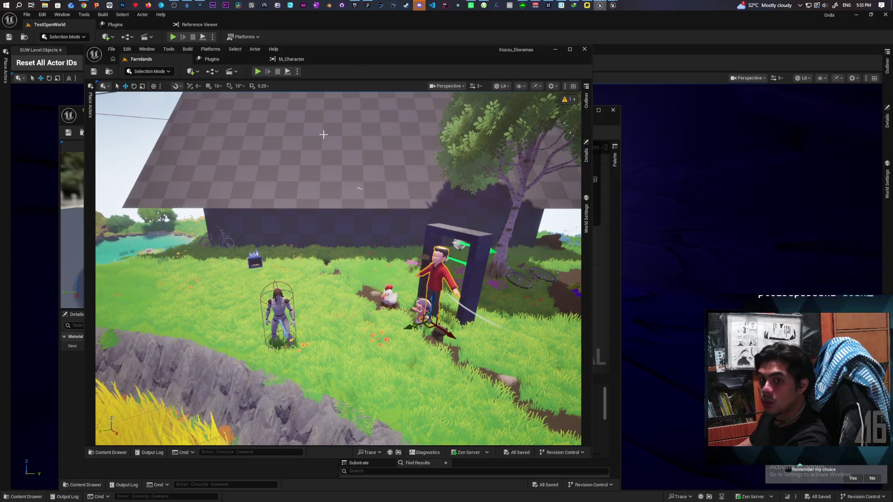
# Review the Paparazi repository's 16 changed files in GitHub Desktop.
pyautogui.click(342, 5)
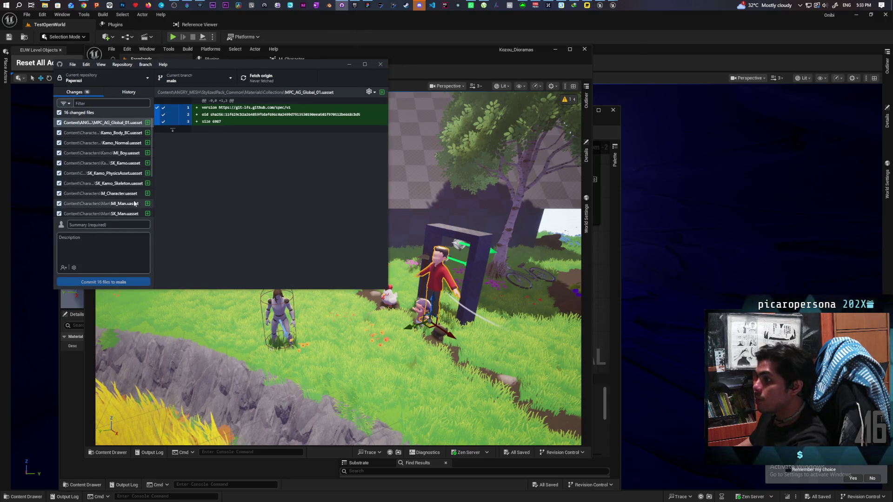
pyautogui.scroll(-3, 116, 173)
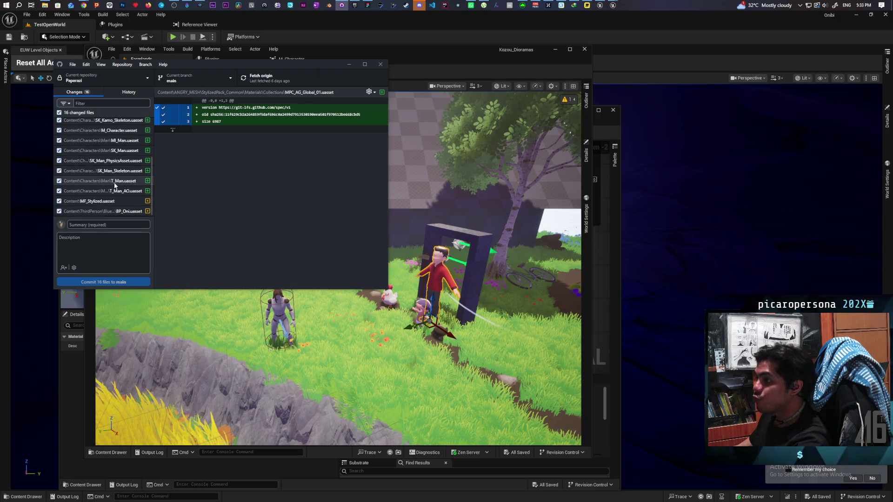
pyautogui.scroll(3, 115, 185)
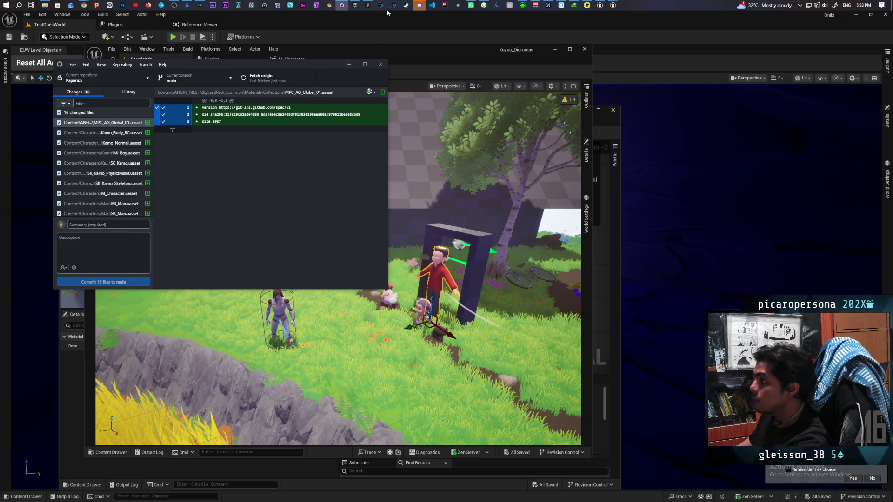
pyautogui.click(355, 4)
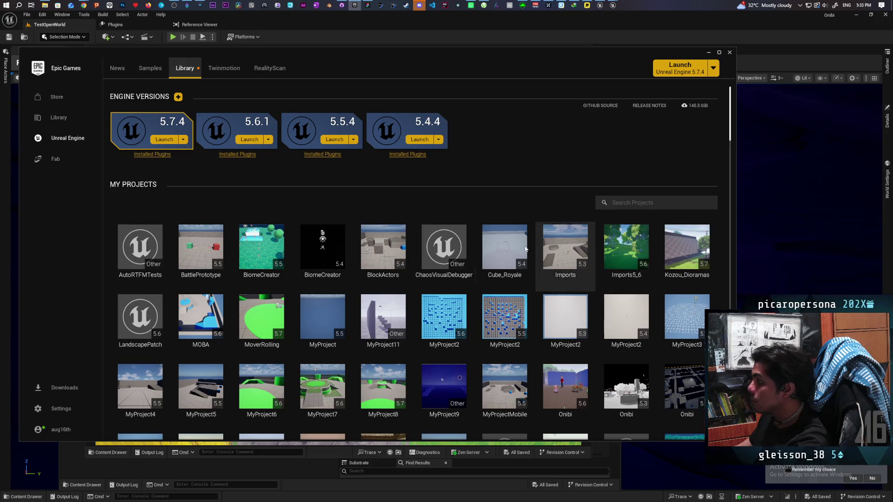
# Launch the Paparazi project from the Library's My Projects list.
pyautogui.scroll(-1, 547, 248)
pyautogui.scroll(-3, 547, 247)
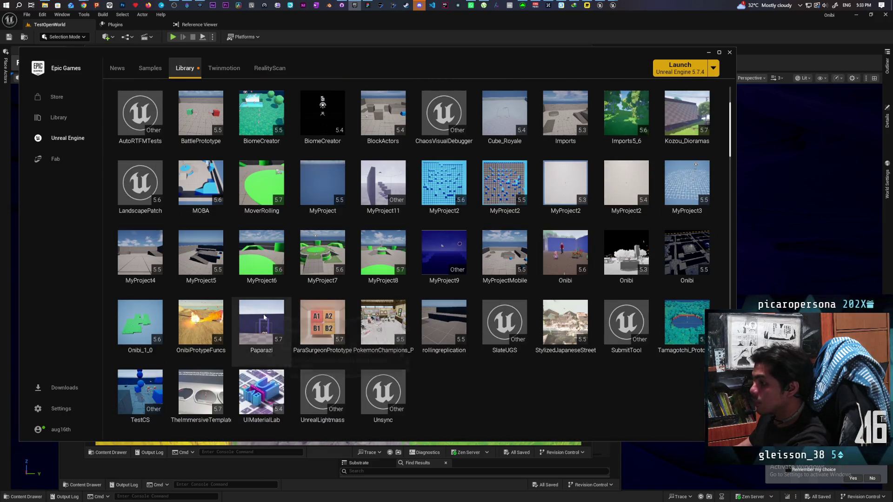
pyautogui.doubleClick(263, 314)
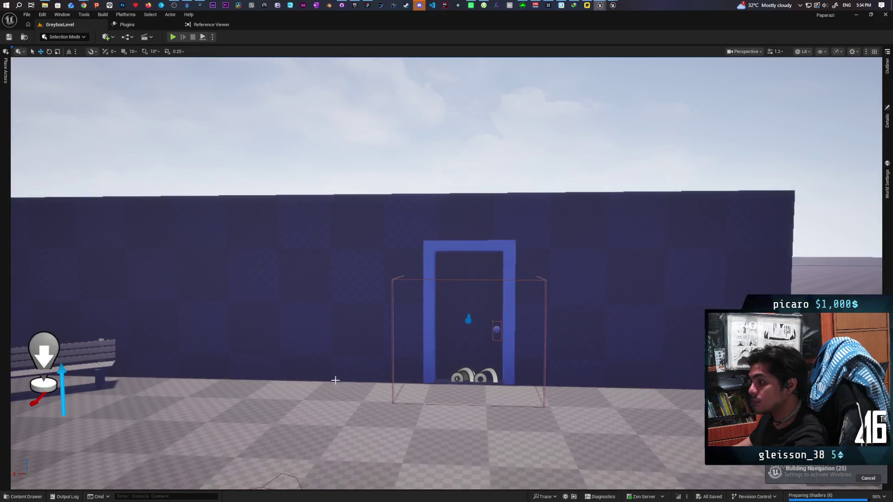
# Place the Man character from Content/Characters/Man into GreyboxLevel.
pyautogui.moveTo(334, 368)
pyautogui.mouseDown()
pyautogui.moveTo(251, 368)
pyautogui.moveTo(251, 316)
pyautogui.moveTo(252, 386)
pyautogui.moveTo(265, 387)
pyautogui.moveTo(265, 400)
pyautogui.moveTo(298, 400)
pyautogui.moveTo(288, 414)
pyautogui.moveTo(261, 411)
pyautogui.moveTo(325, 412)
pyautogui.moveTo(260, 412)
pyautogui.mouseUp()
pyautogui.click(15, 496)
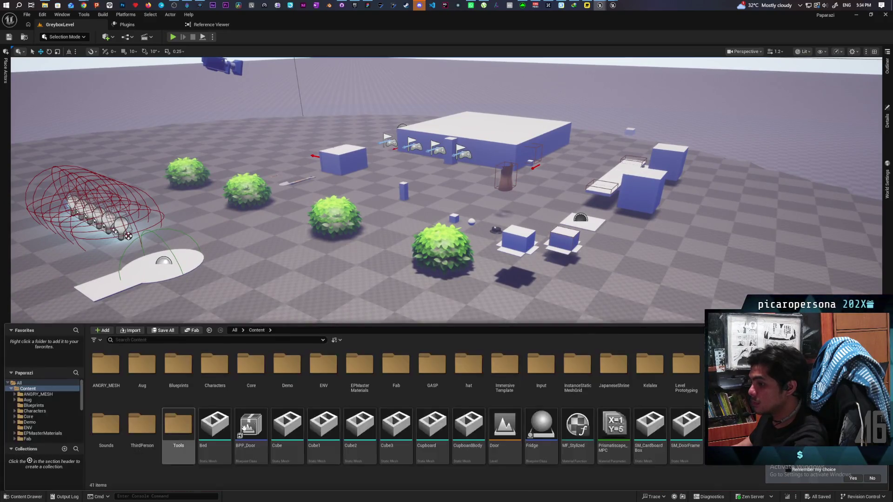
pyautogui.doubleClick(211, 375)
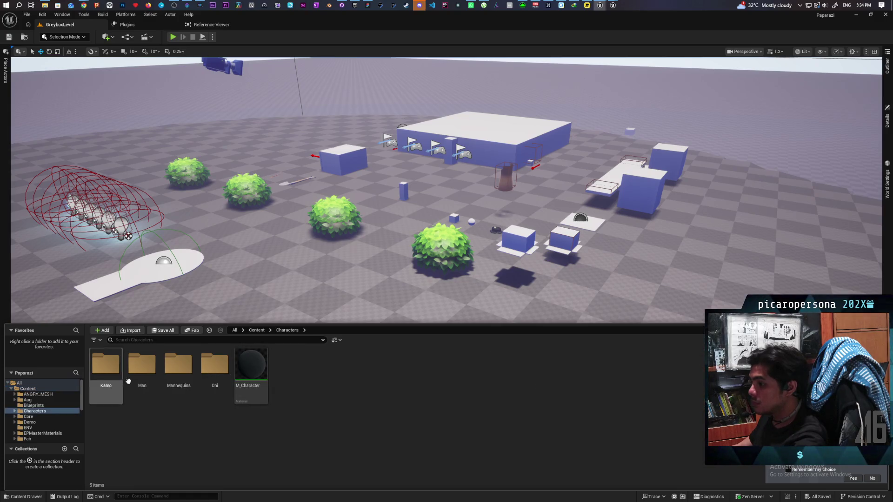
pyautogui.doubleClick(142, 366)
pyautogui.moveTo(146, 368)
pyautogui.mouseDown()
pyautogui.moveTo(623, 267)
pyautogui.moveTo(605, 281)
pyautogui.mouseUp()
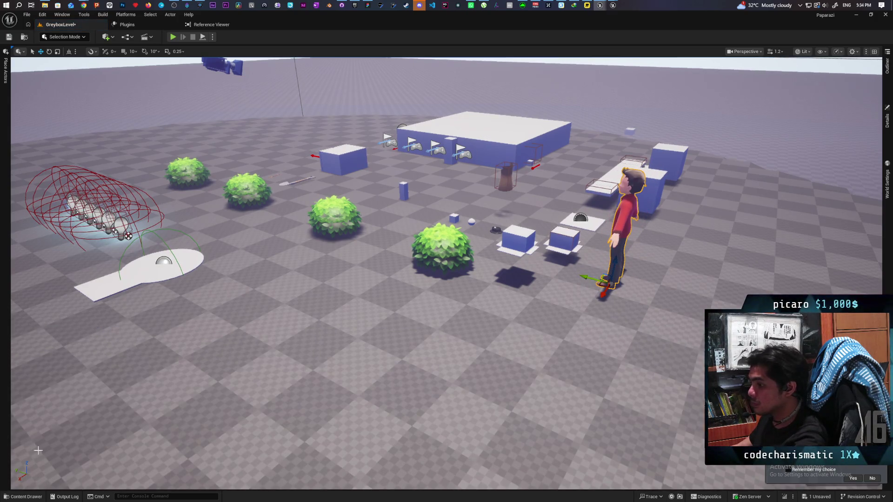
# Place the Kamo character from the Kamo folder on the floor beside the man.
pyautogui.click(23, 498)
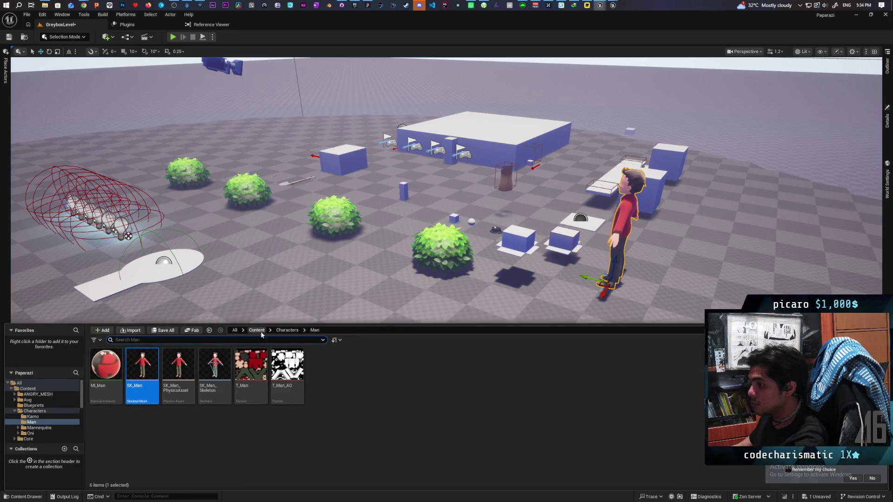
pyautogui.click(286, 331)
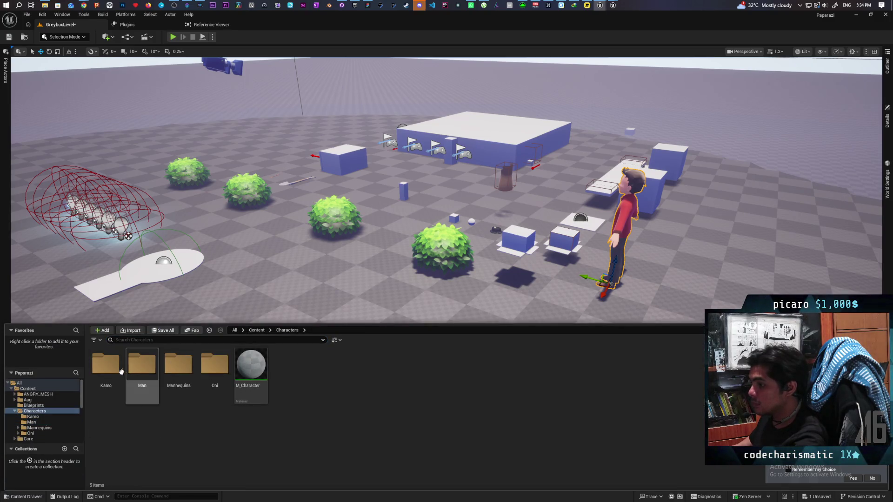
pyautogui.doubleClick(107, 370)
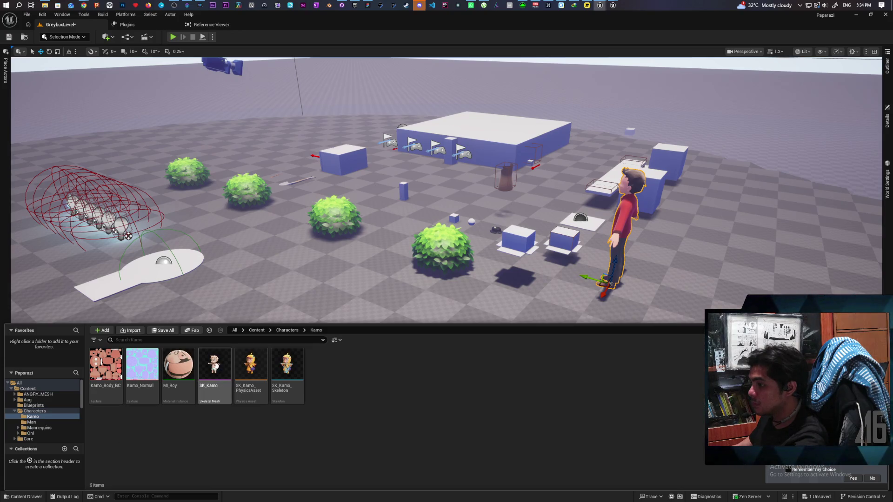
pyautogui.moveTo(223, 374)
pyautogui.mouseDown()
pyautogui.moveTo(233, 353)
pyautogui.moveTo(544, 307)
pyautogui.moveTo(573, 327)
pyautogui.mouseUp()
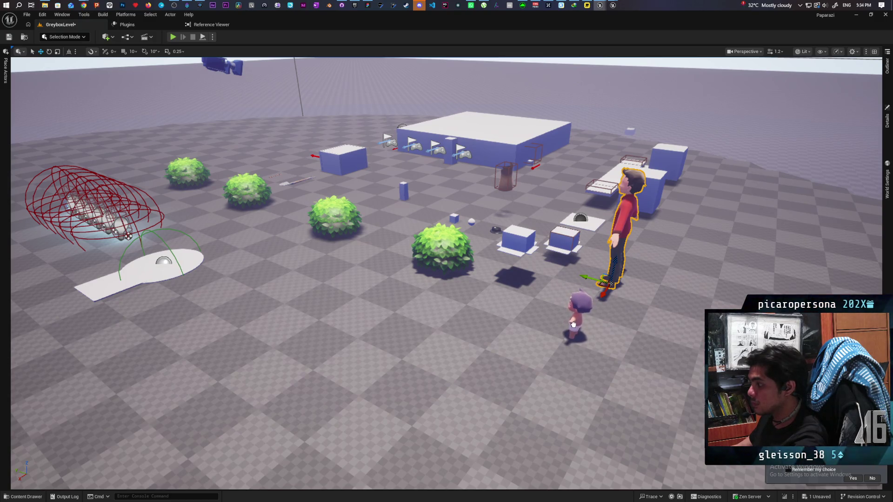
pyautogui.moveTo(575, 324); pyautogui.dragTo(575, 325)
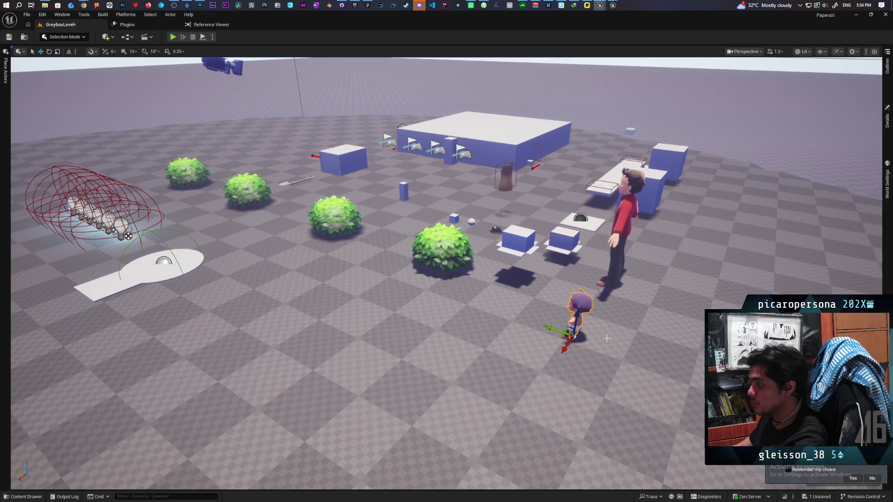
# Frame and zoom the view on the Kamo character next to the red-shirted man.
pyautogui.press('f')
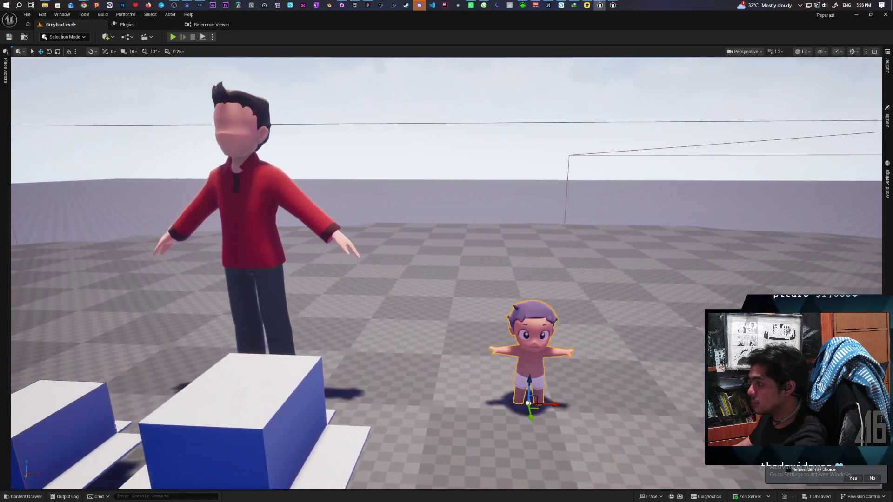
pyautogui.scroll(-5, 446, 274)
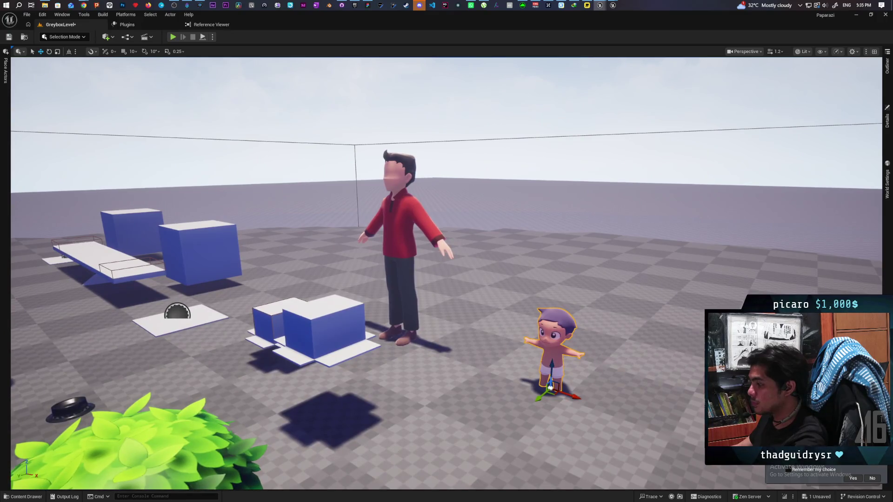
pyautogui.scroll(-5, 446, 273)
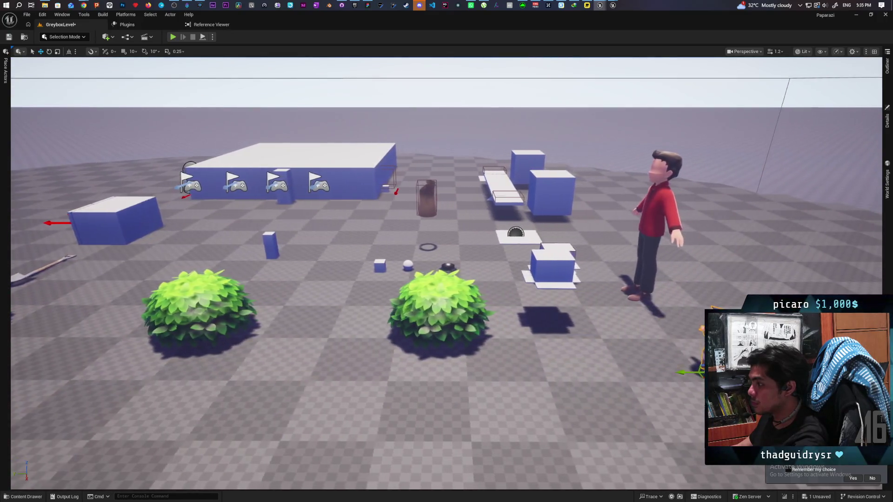
pyautogui.scroll(5, 446, 273)
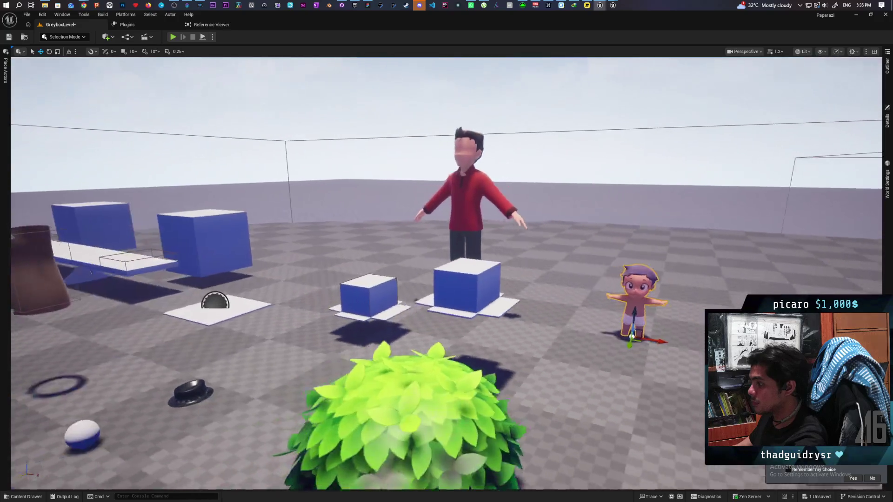
pyautogui.press('f')
pyautogui.scroll(5, 447, 273)
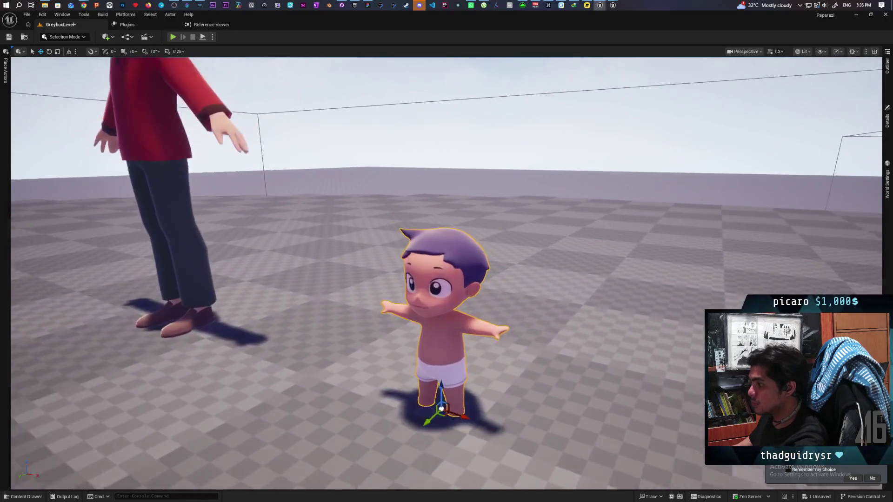
pyautogui.scroll(-4, 446, 273)
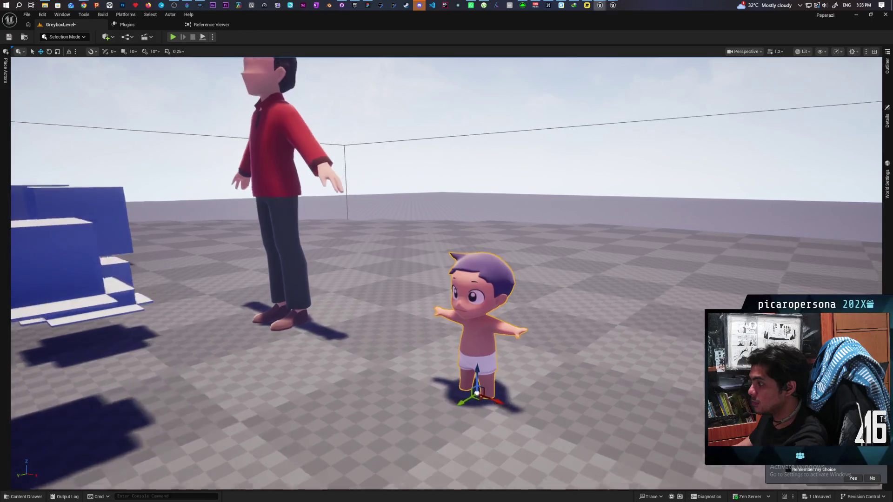
pyautogui.scroll(-5, 447, 273)
pyautogui.scroll(6, 446, 274)
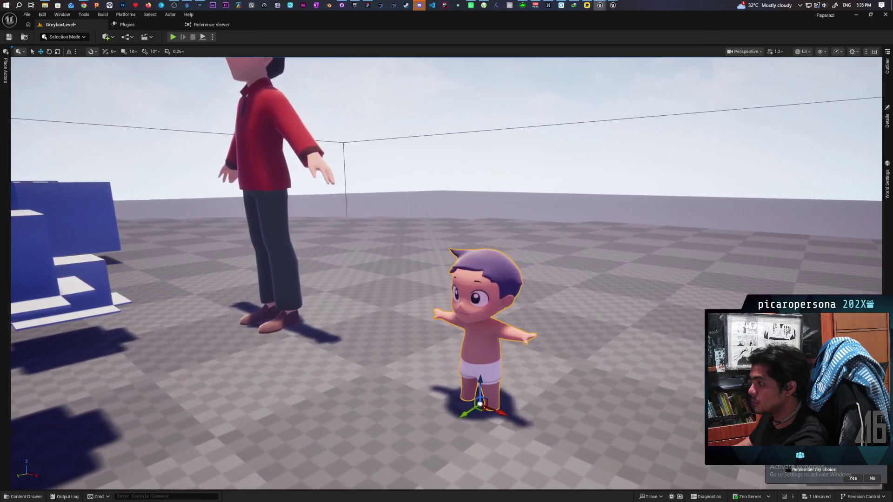
pyautogui.scroll(-2, 447, 273)
pyautogui.scroll(-1, 446, 274)
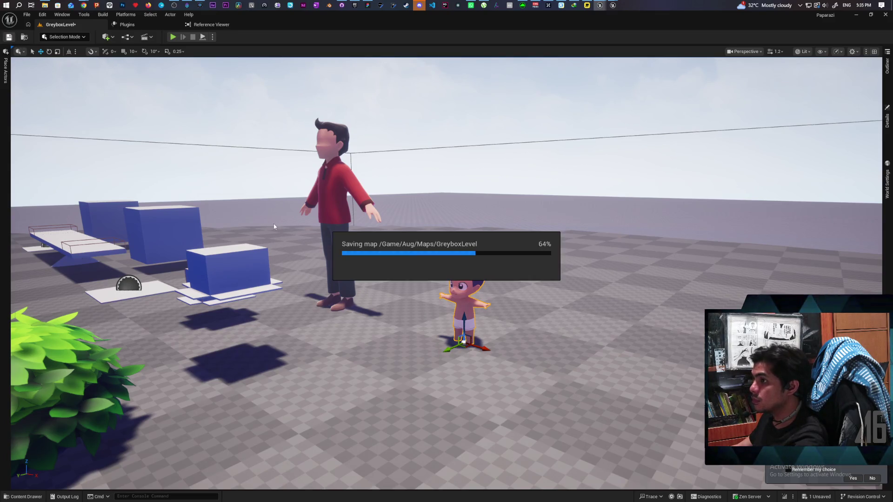
pyautogui.rightClick(292, 435)
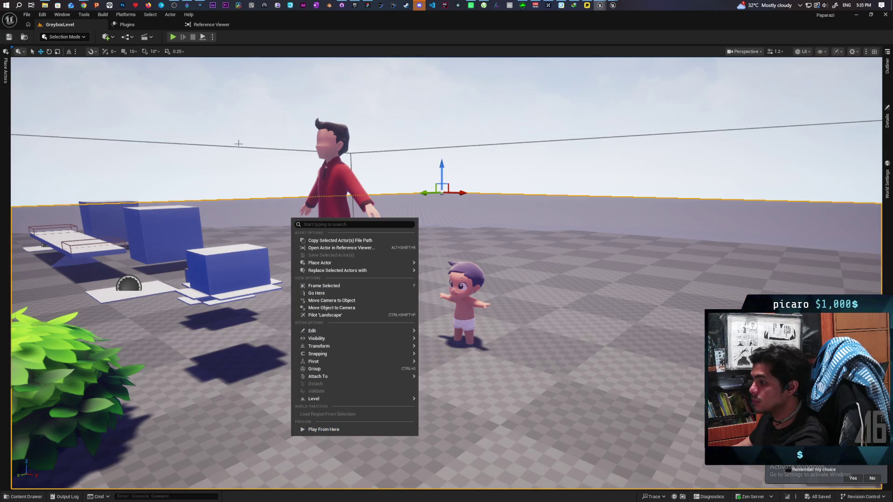
pyautogui.hotkey('alt', 'p')
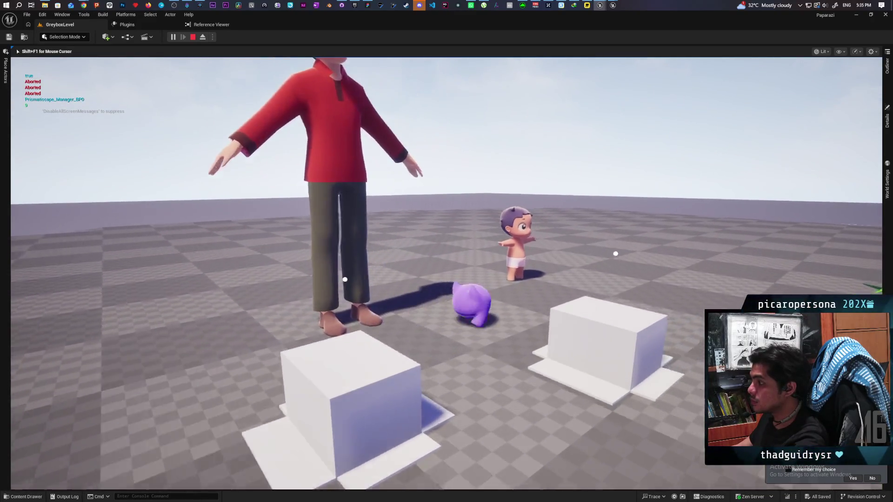
pyautogui.press('Escape')
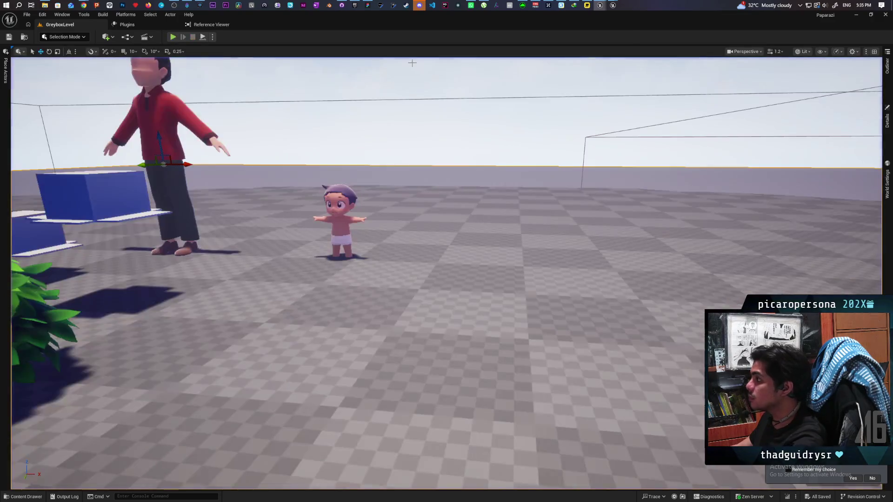
# In Kozou_Dioramas, frame the characters and orbit past the fence, barn and grass.
pyautogui.moveTo(614, 6)
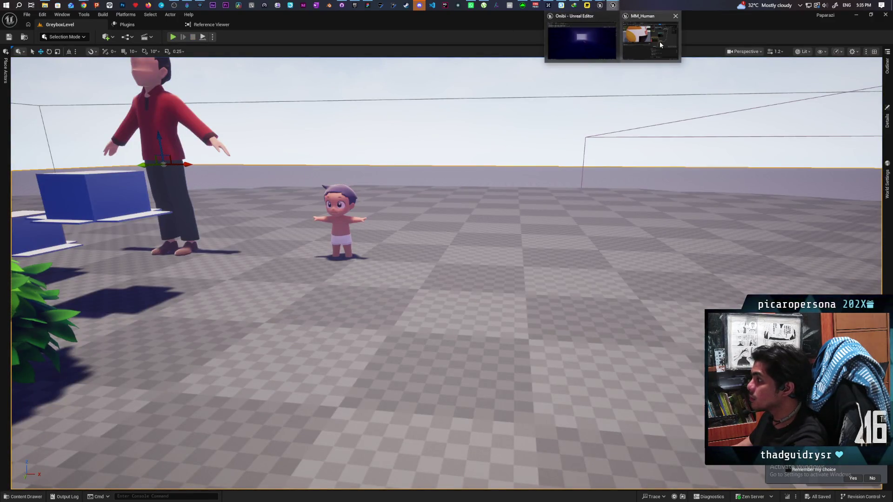
pyautogui.moveTo(659, 44)
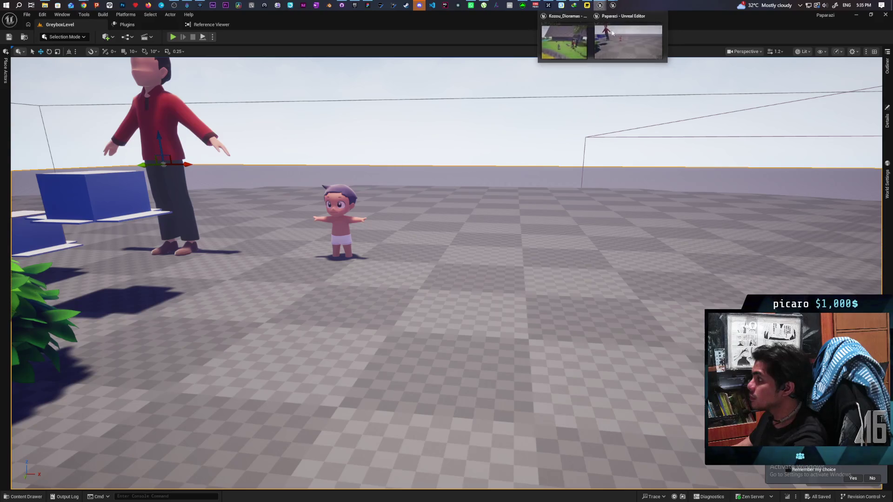
pyautogui.click(574, 44)
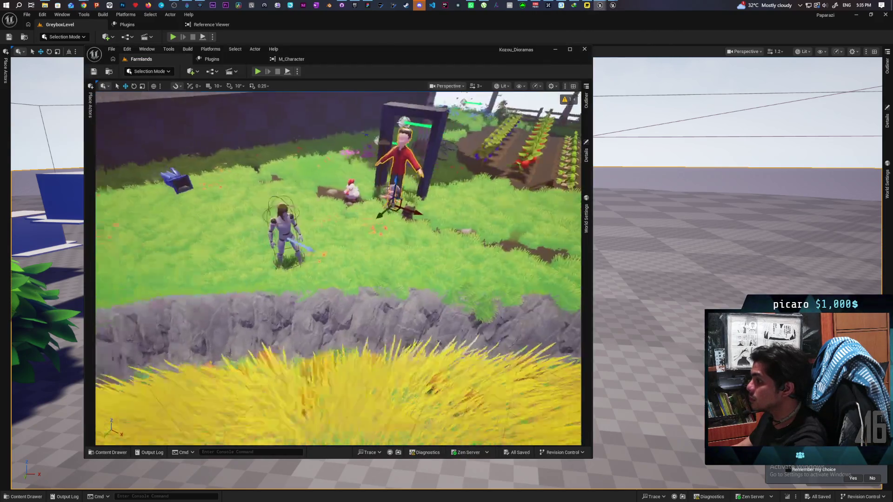
pyautogui.press('f')
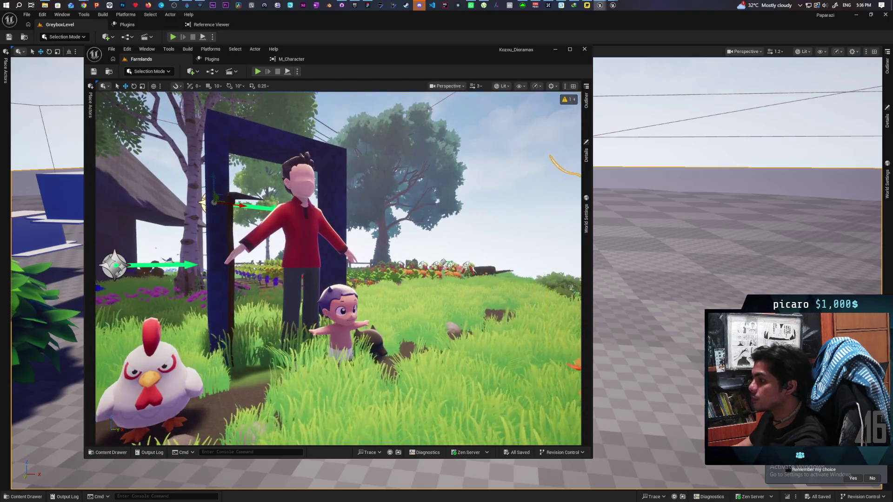
pyautogui.moveTo(338, 268); pyautogui.dragTo(419, 251)
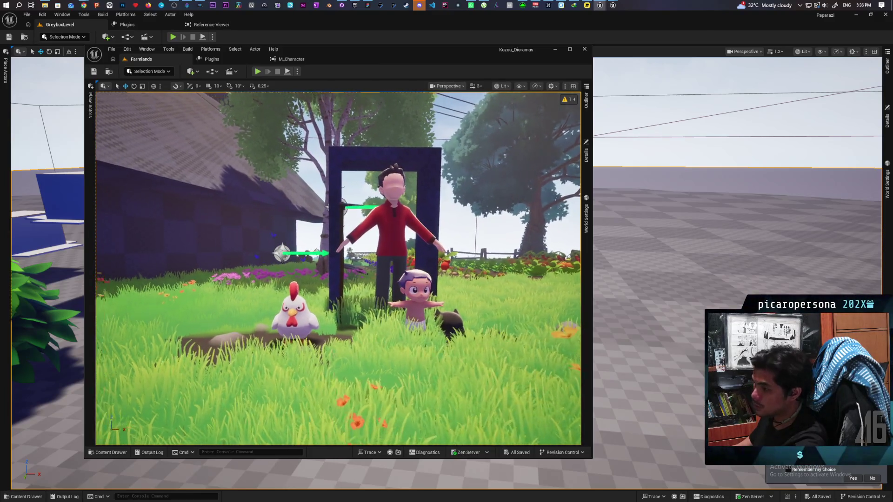
pyautogui.moveTo(339, 268); pyautogui.dragTo(418, 261)
pyautogui.moveTo(339, 268)
pyautogui.mouseDown()
pyautogui.moveTo(314, 200)
pyautogui.moveTo(325, 205)
pyautogui.moveTo(307, 209)
pyautogui.moveTo(335, 209)
pyautogui.mouseUp()
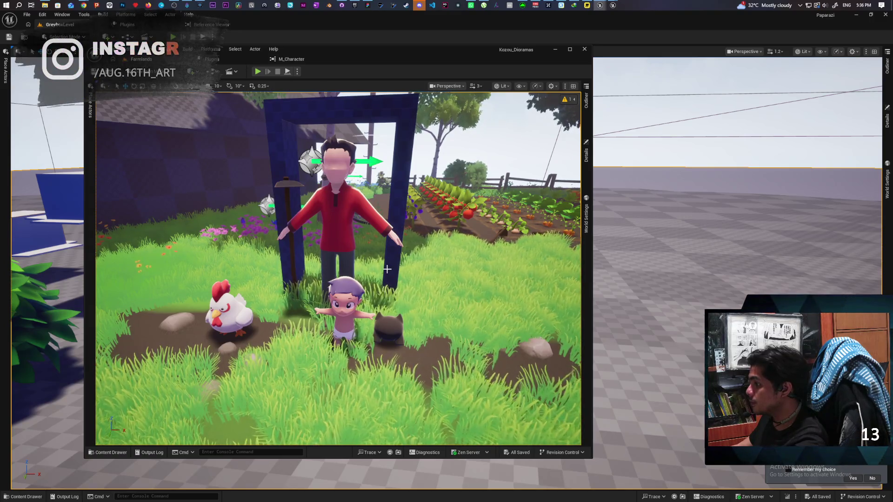
# Close the MM_Human material editor without applying changes.
pyautogui.scroll(2, 387, 269)
pyautogui.scroll(3, 338, 269)
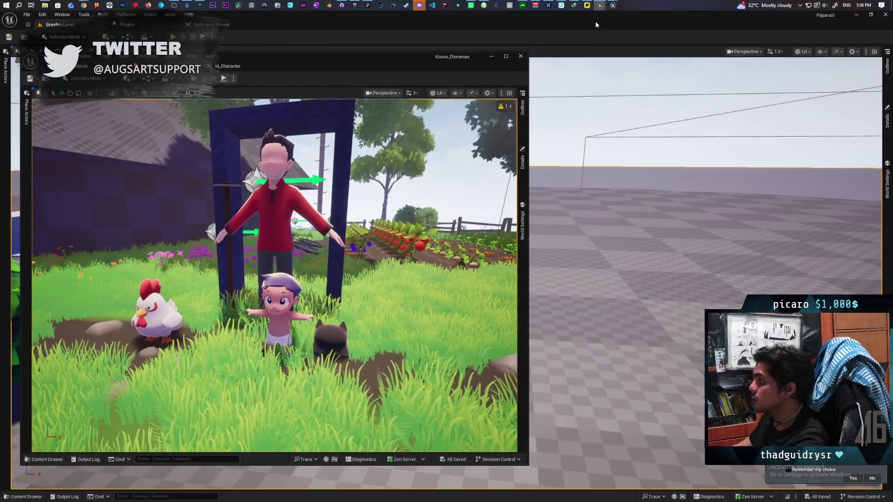
pyautogui.moveTo(614, 6)
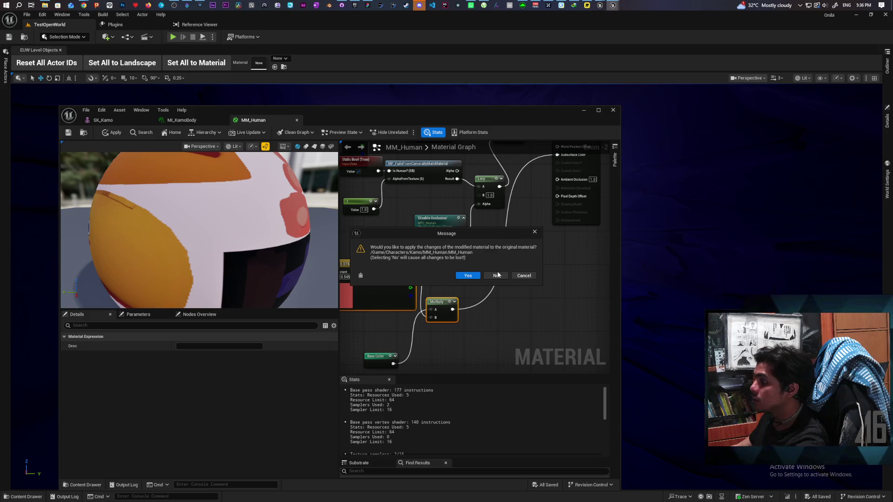
pyautogui.click(497, 276)
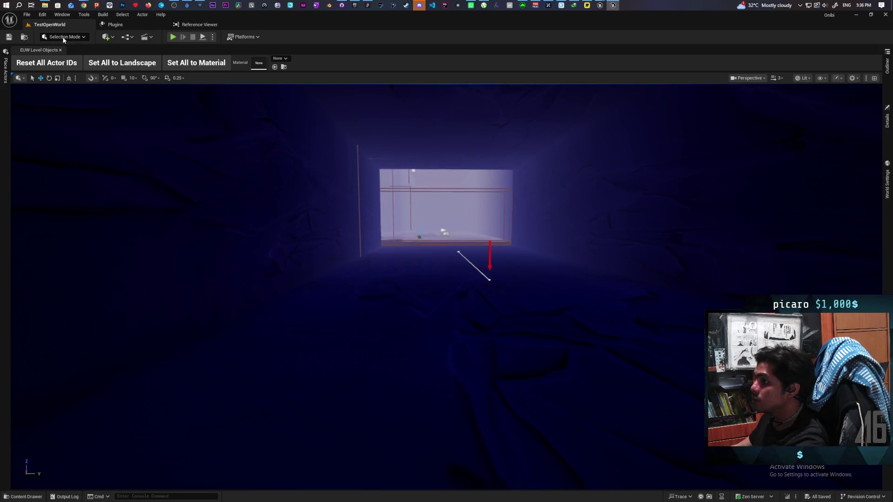
# Open the TestLevel map from the Content/Levels folder.
pyautogui.click(24, 37)
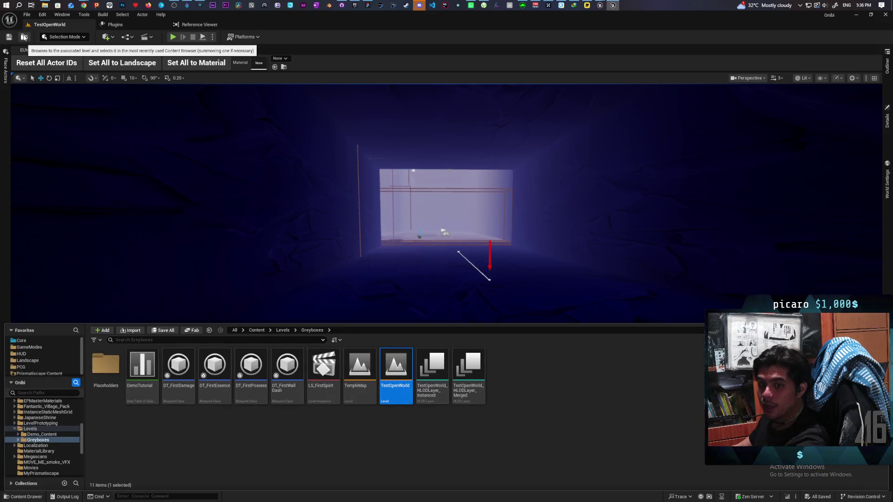
pyautogui.click(283, 330)
pyautogui.doubleClick(504, 372)
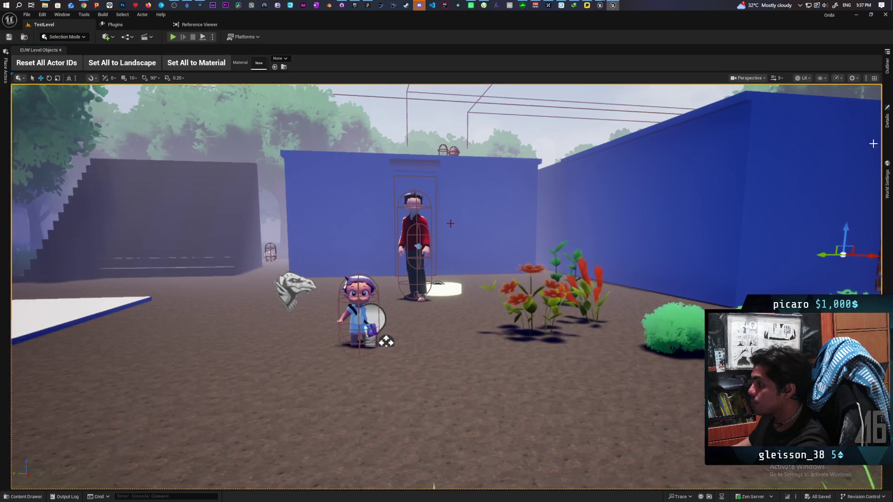
# Select BP_DayNightCycle in the Outliner and inspect its Details.
pyautogui.click(887, 65)
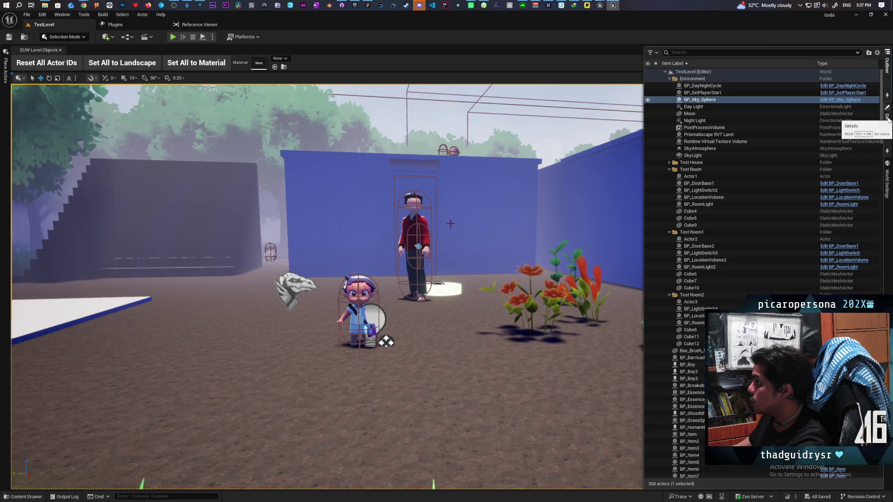
pyautogui.click(720, 87)
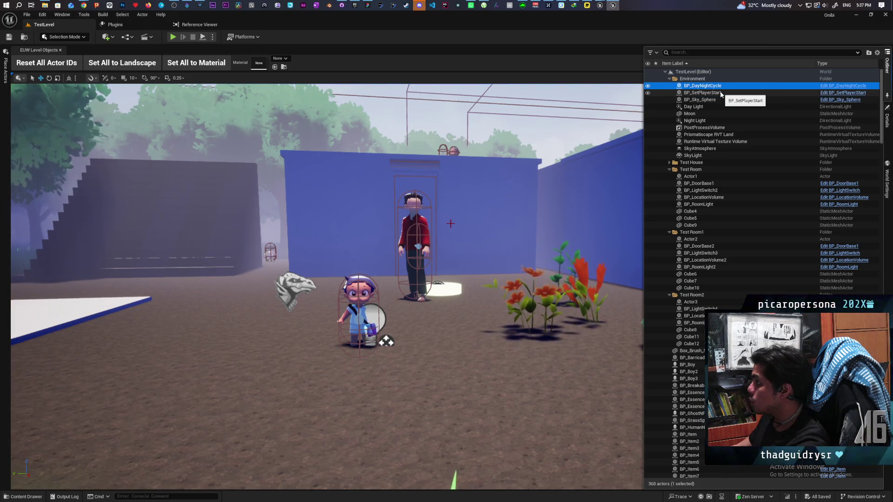
pyautogui.click(886, 117)
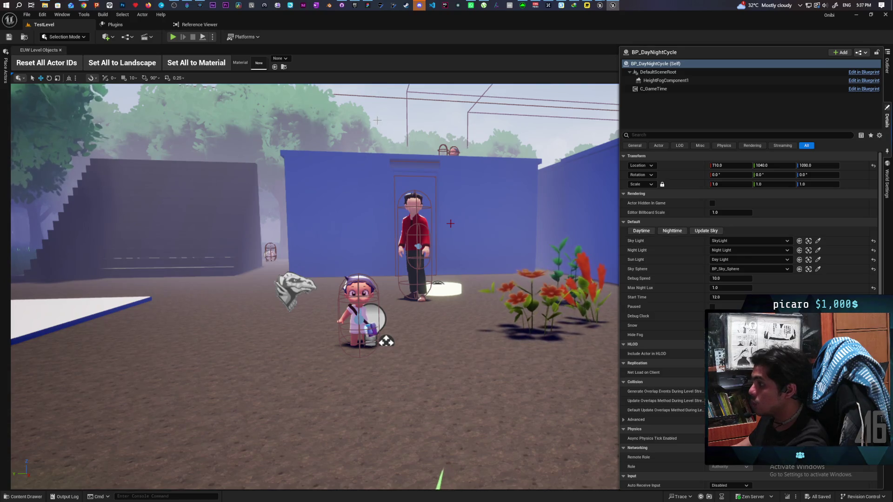
# Maximise the viewport with F11 and zoom in on the two characters.
pyautogui.press('F11')
pyautogui.scroll(5, 454, 182)
pyautogui.scroll(-5, 446, 279)
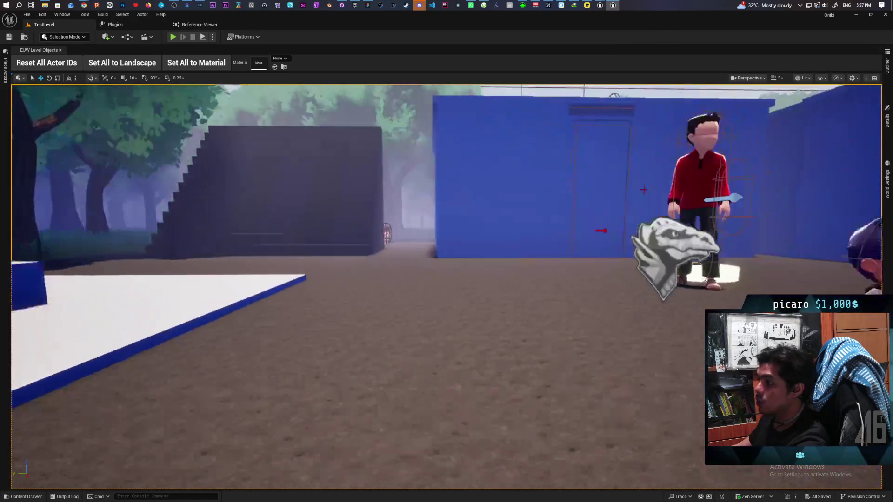
pyautogui.scroll(5, 446, 279)
pyautogui.scroll(-5, 446, 287)
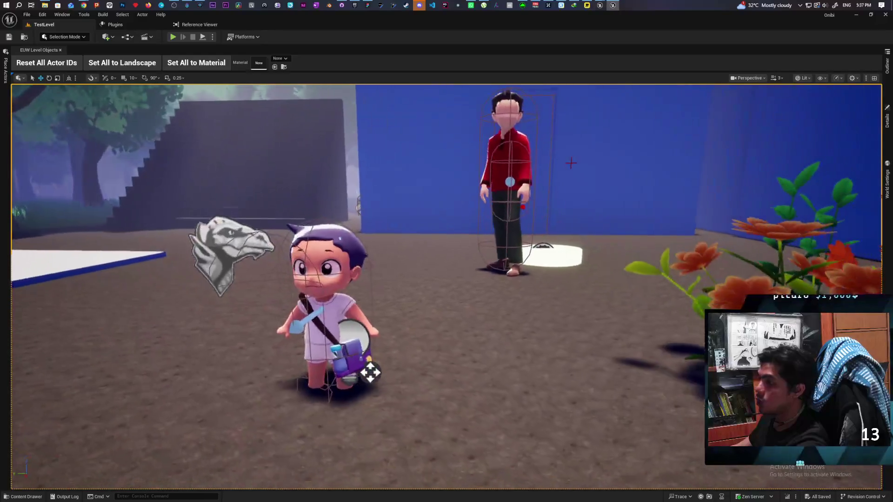
pyautogui.scroll(5, 446, 286)
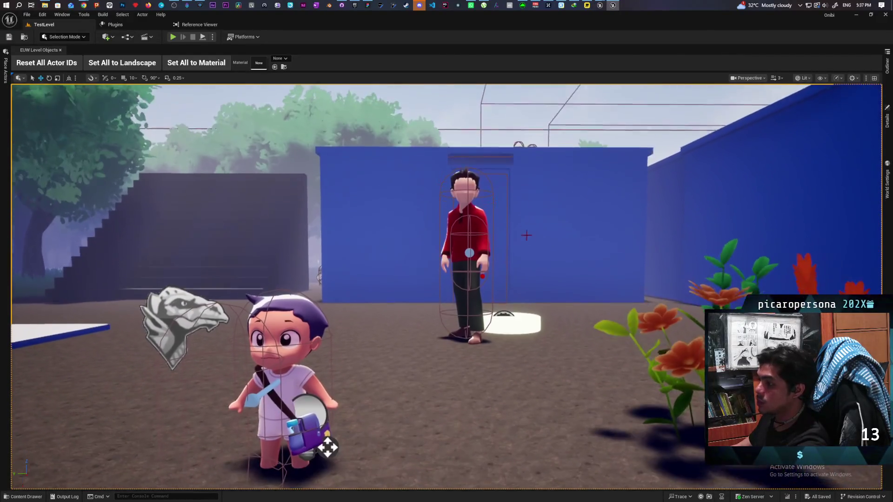
pyautogui.scroll(-8, 545, 178)
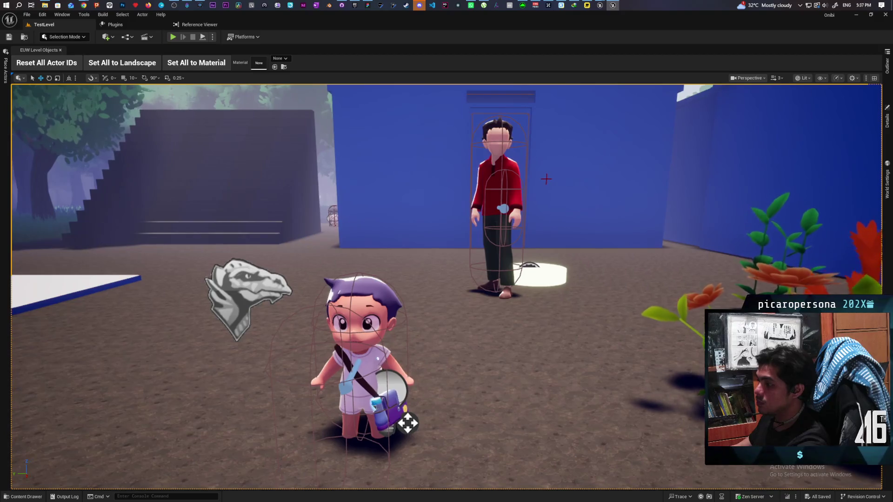
pyautogui.scroll(6, 488, 231)
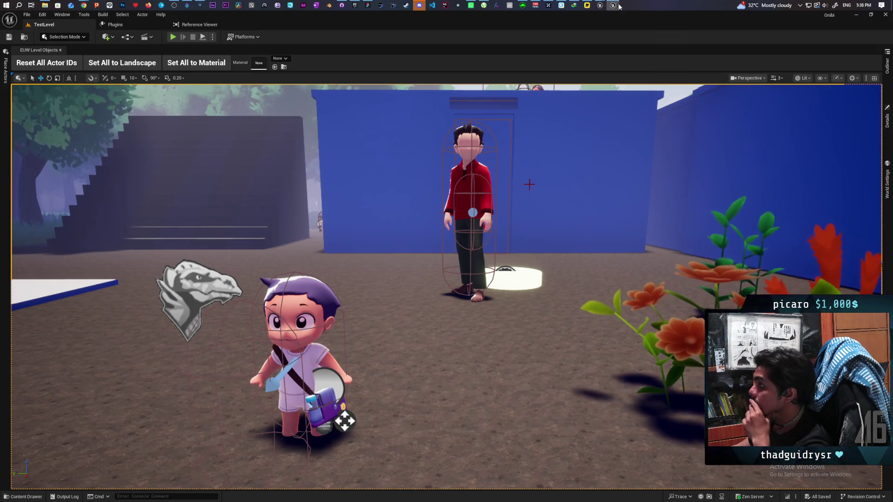
# Bring the Kozou_Dioramas editor window to the front.
pyautogui.moveTo(603, 7)
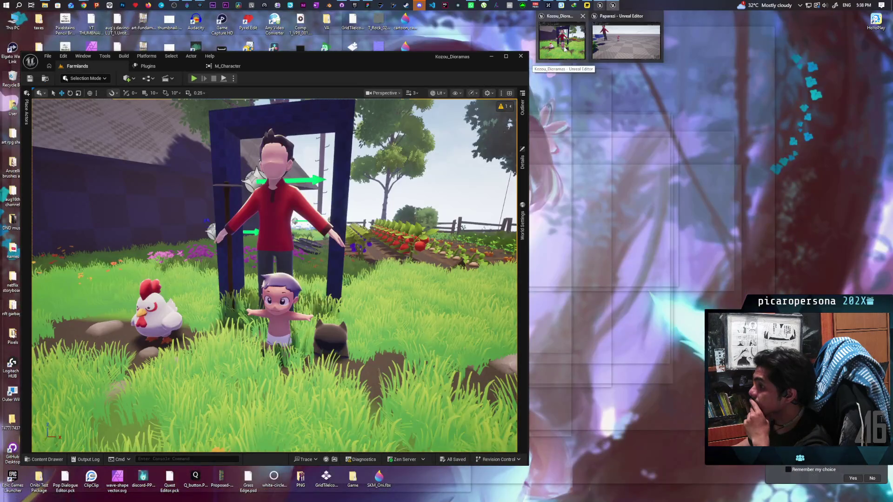
pyautogui.moveTo(612, 45)
pyautogui.moveTo(580, 46)
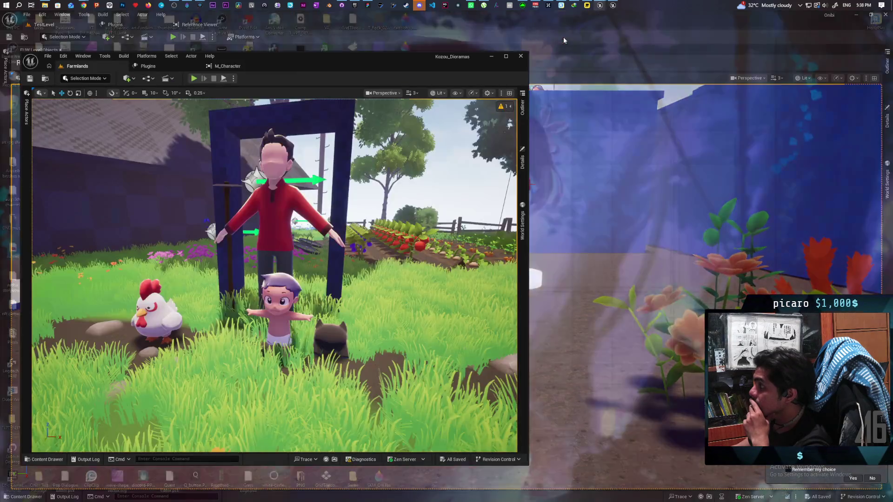
pyautogui.click(554, 49)
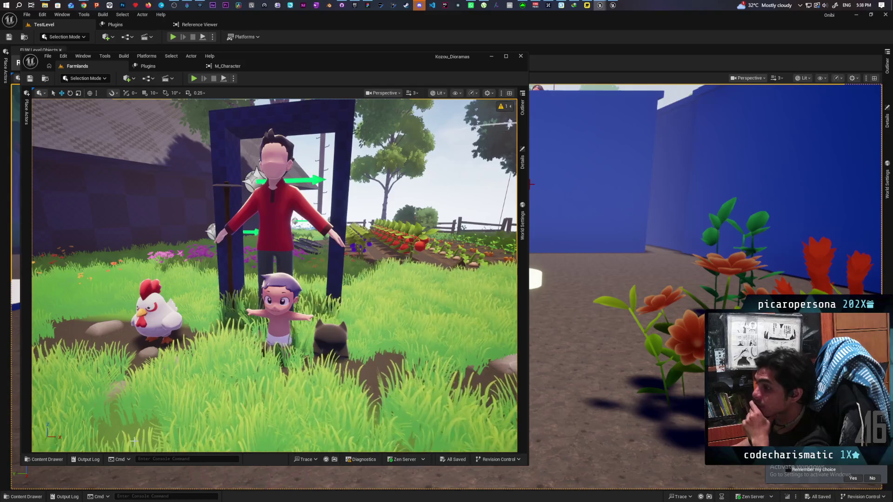
# Check the Kamo folder in the Content Drawer, find it empty, then switch to the Epic Games Launcher.
pyautogui.hotkey('ctrl', 'space')
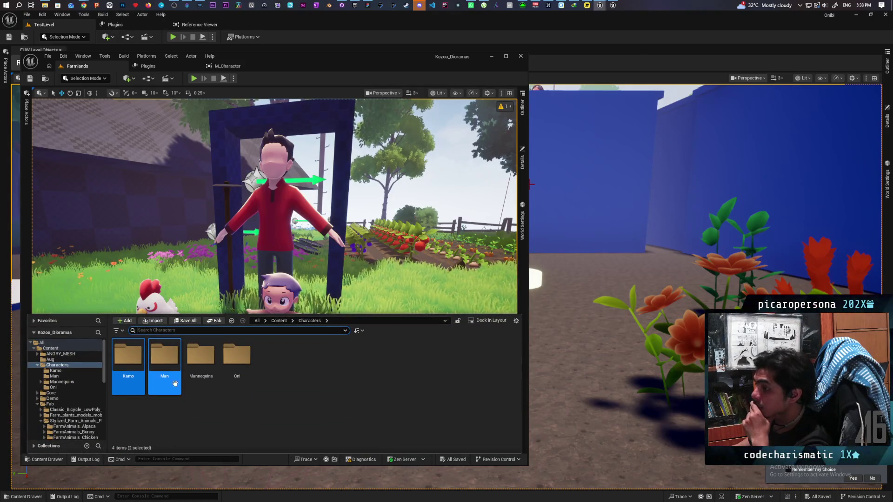
pyautogui.doubleClick(128, 358)
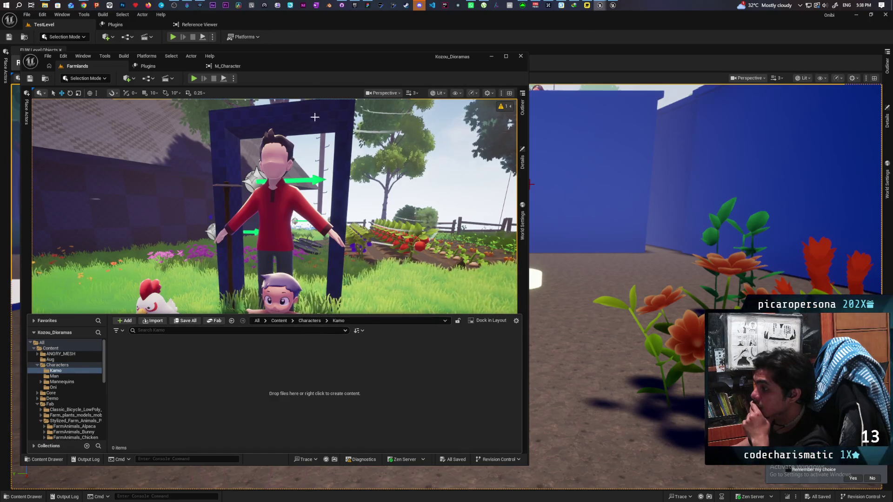
pyautogui.hotkey('ctrl', 'space')
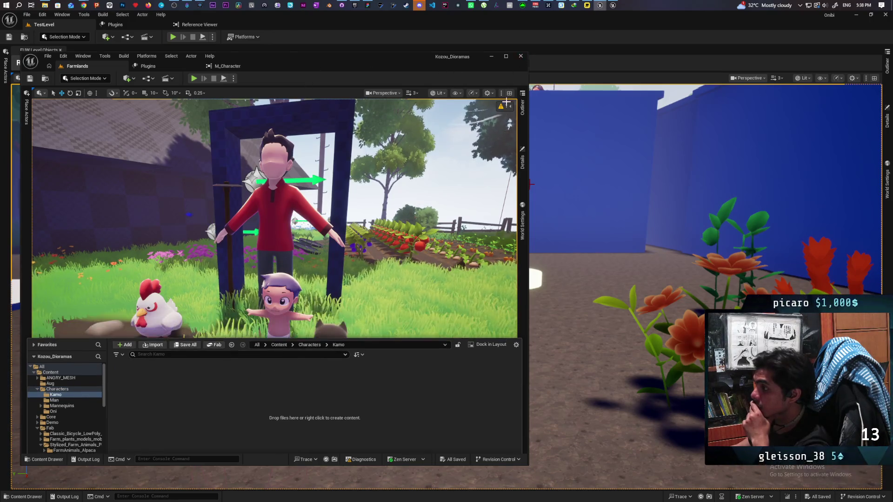
pyautogui.click(492, 56)
pyautogui.click(355, 6)
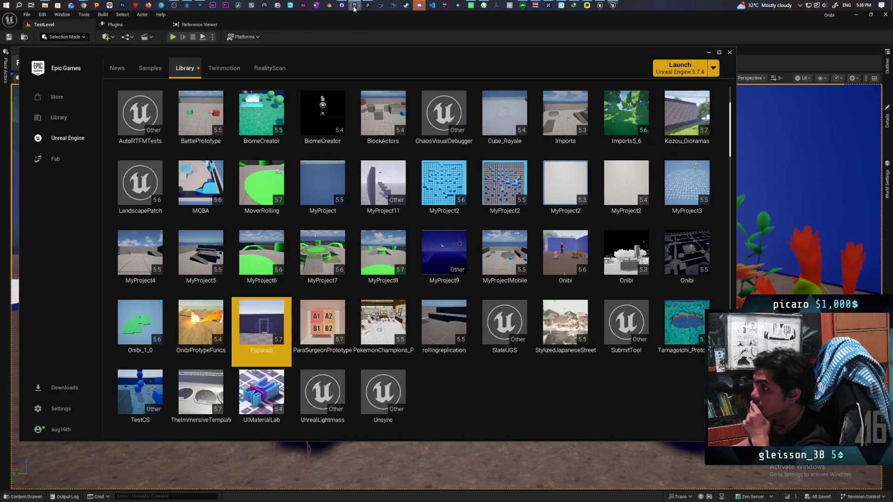
# Relaunch the Kozou_Dioramas project from the launcher Library.
pyautogui.doubleClick(687, 116)
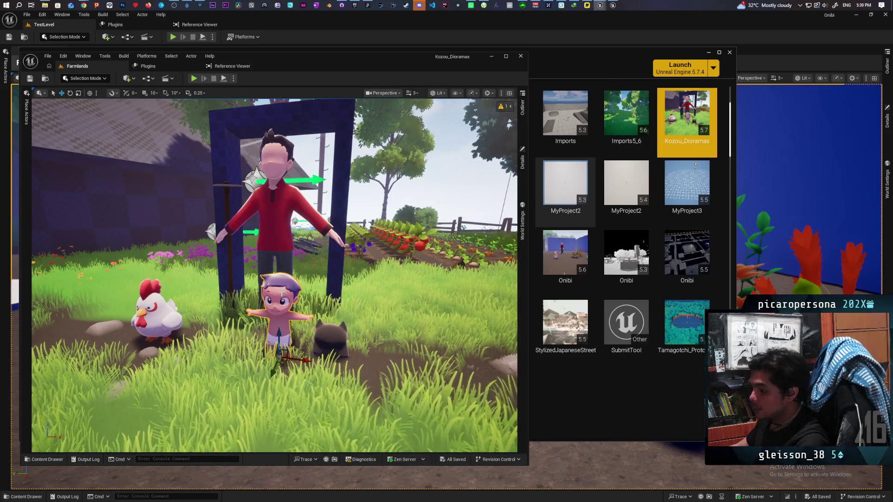
# Open the MI_Boy material instance and toggle Fresnel on Base Color off and on.
pyautogui.hotkey('ctrl', 'space')
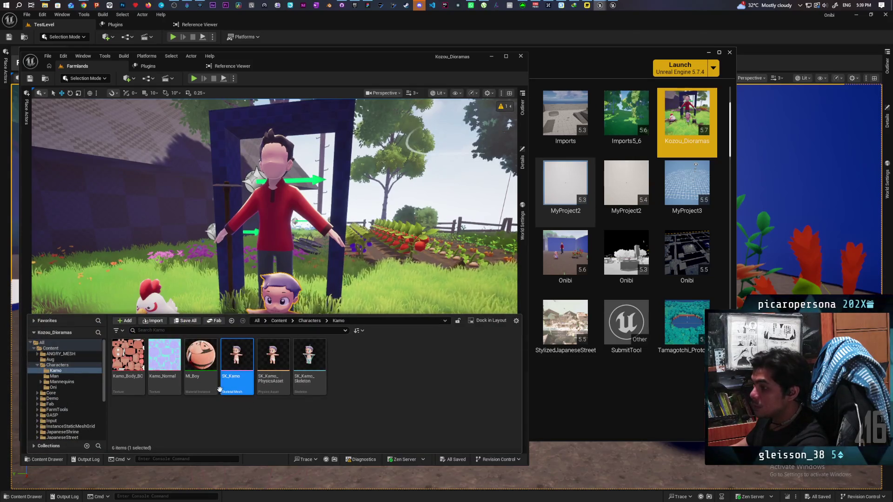
pyautogui.doubleClick(221, 378)
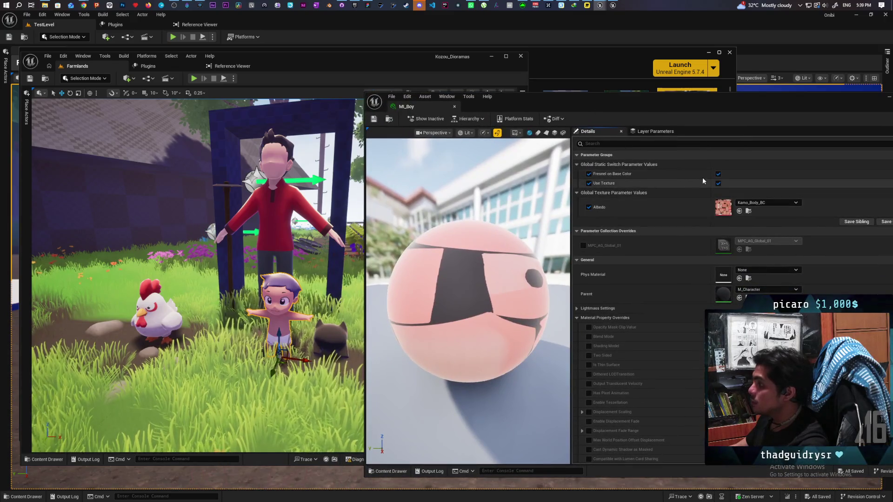
pyautogui.click(719, 174)
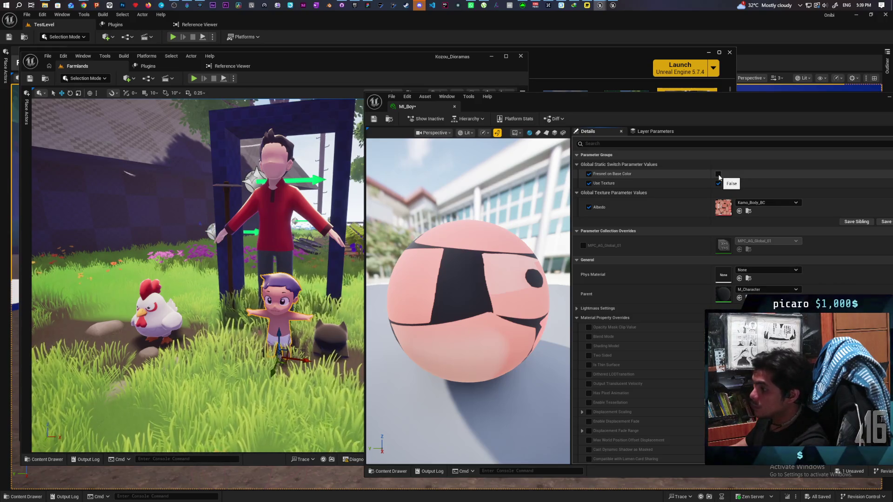
pyautogui.click(719, 174)
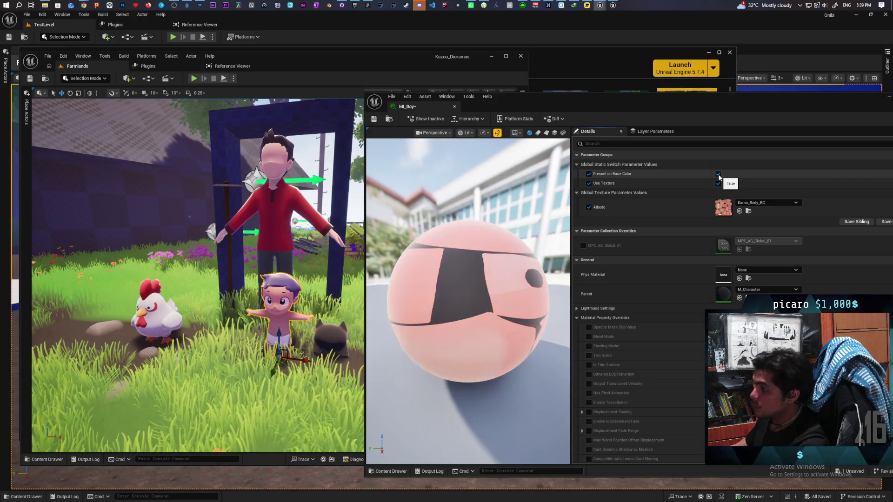
pyautogui.click(719, 175)
pyautogui.click(718, 174)
pyautogui.click(719, 176)
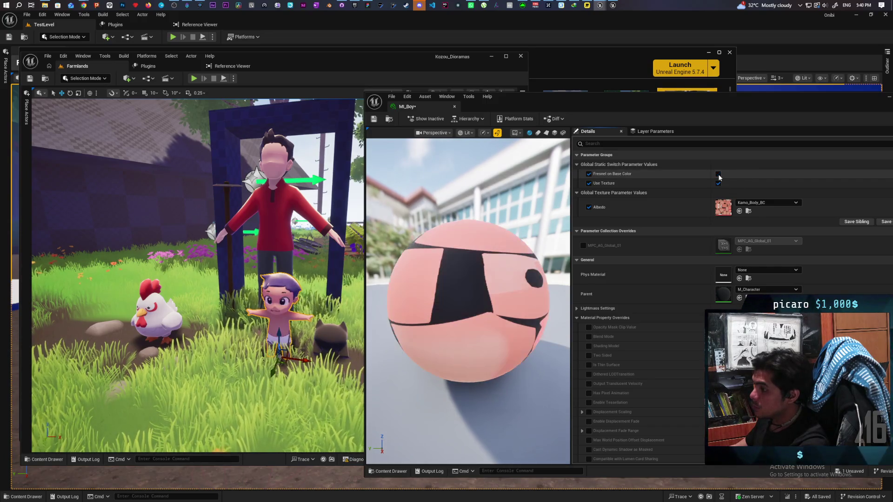
# Compare fresnel once more, leave Fresnel on Base Color enabled, and save MI_Boy.
pyautogui.click(718, 174)
pyautogui.click(718, 175)
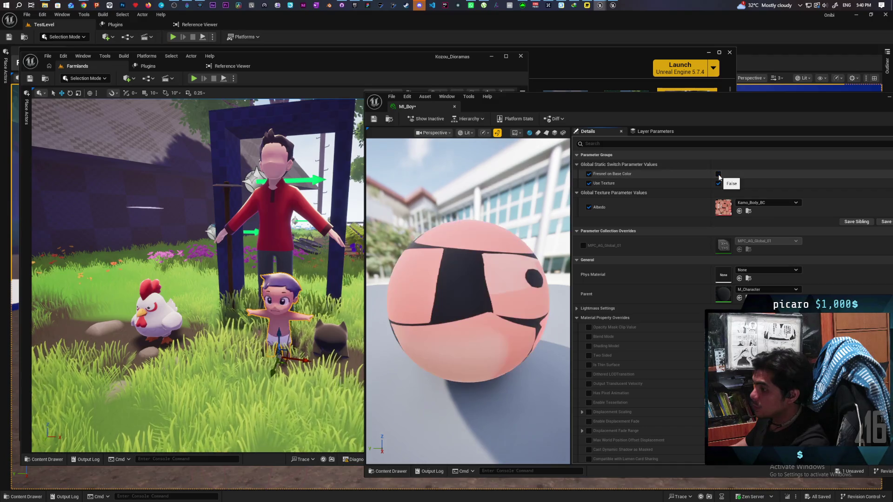
pyautogui.click(718, 174)
pyautogui.click(718, 174)
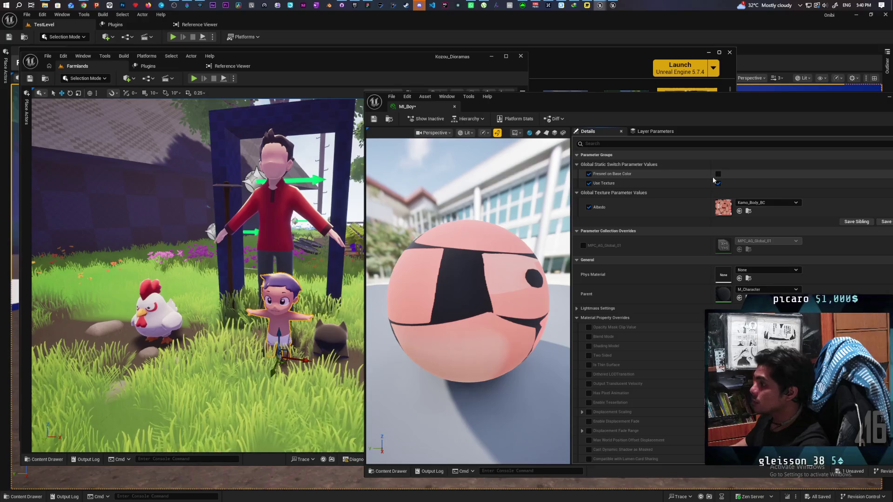
pyautogui.click(718, 174)
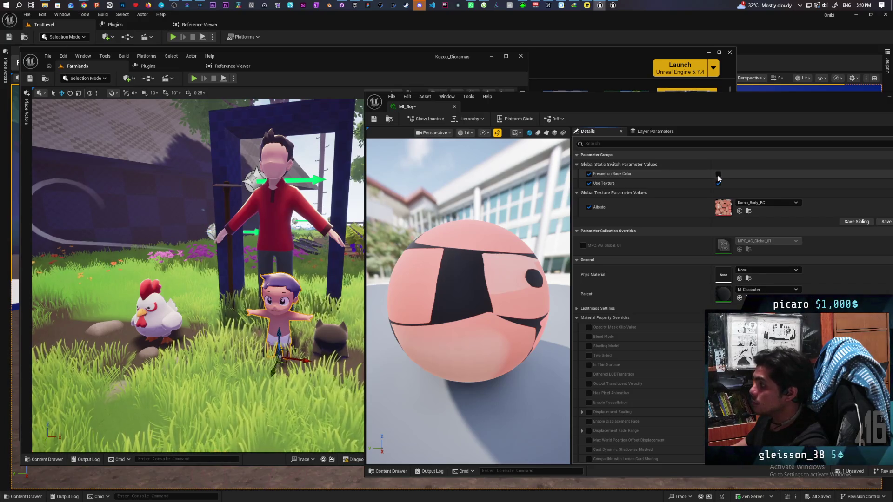
pyautogui.click(374, 118)
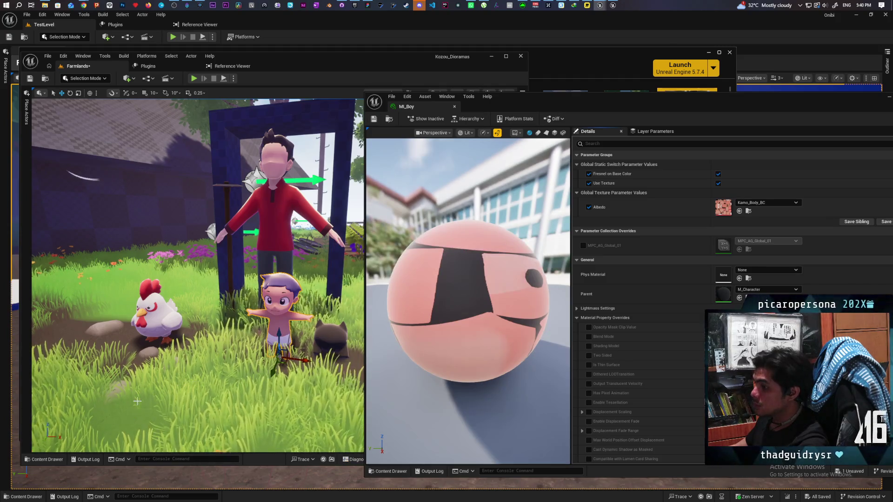
# Start a Play From Here session from the chosen spot on the Farmlands landscape.
pyautogui.rightClick(123, 419)
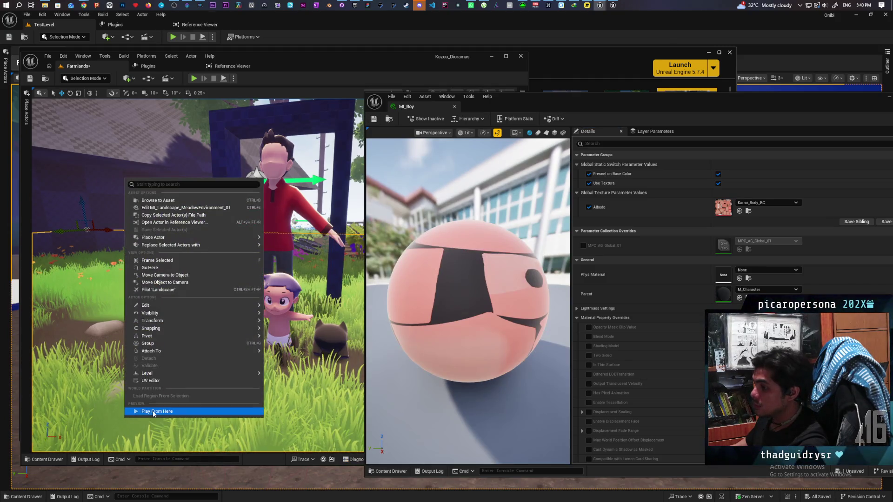
pyautogui.click(152, 411)
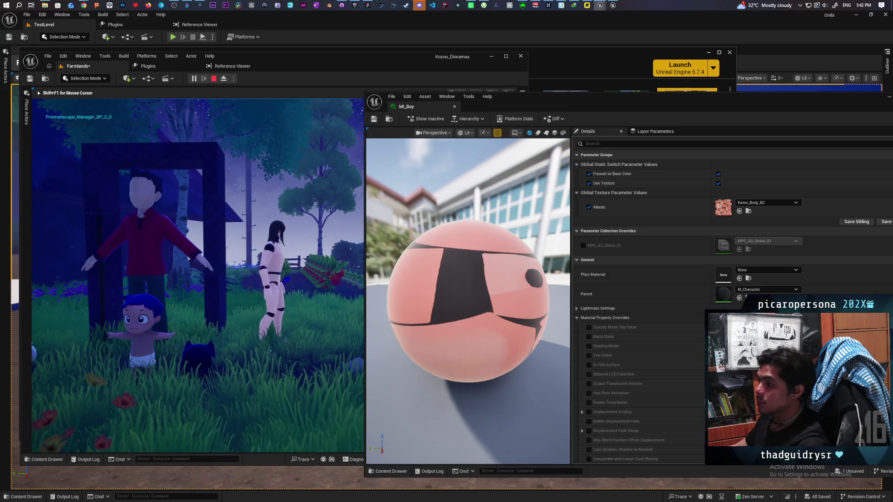
# Toggle MI_Boy's Fresnel on Base Color off and back on to compare live, then focus the game view.
pyautogui.click(718, 175)
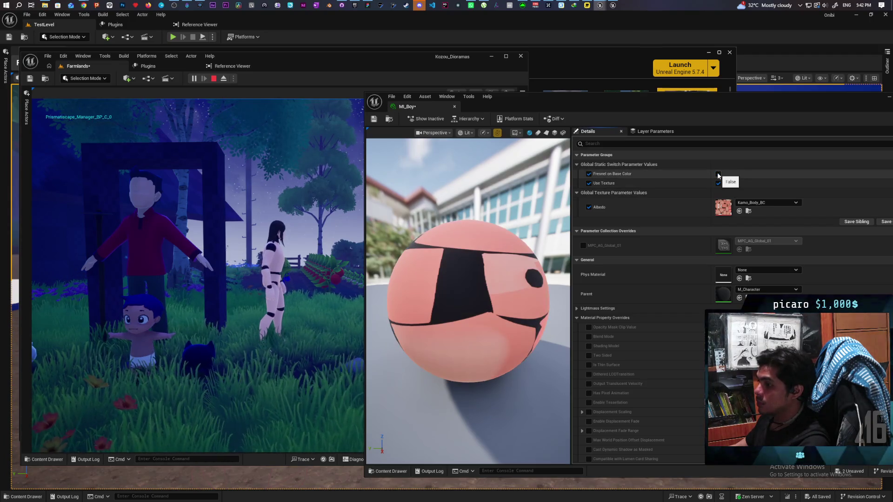
pyautogui.click(719, 175)
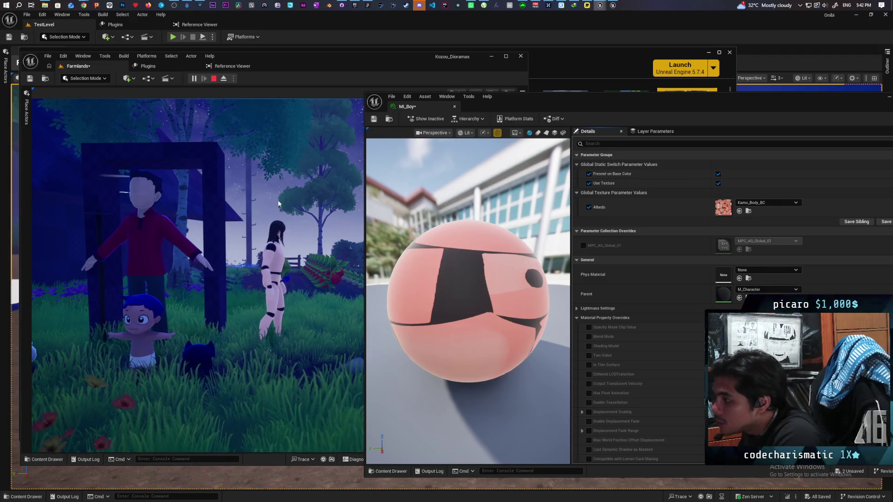
pyautogui.click(232, 298)
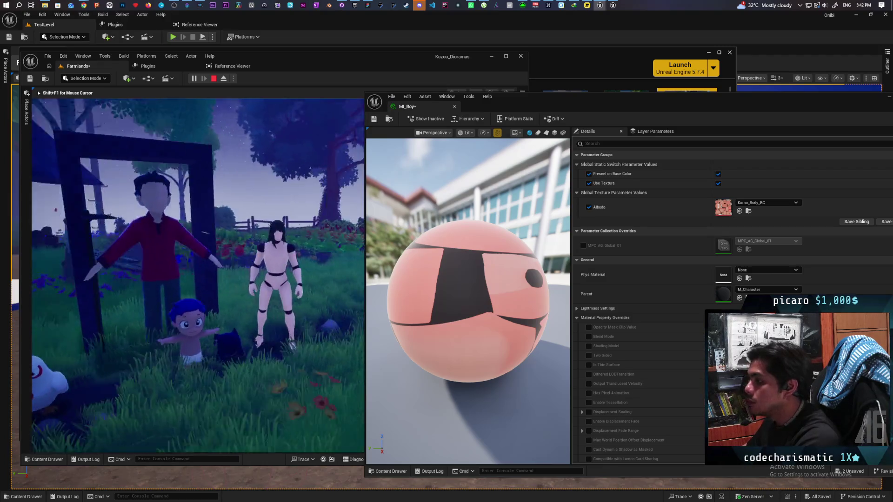
# Walk the mannequin through the grass toward the house doorway, stop the session, and move the MI_Boy window left.
pyautogui.press('w')
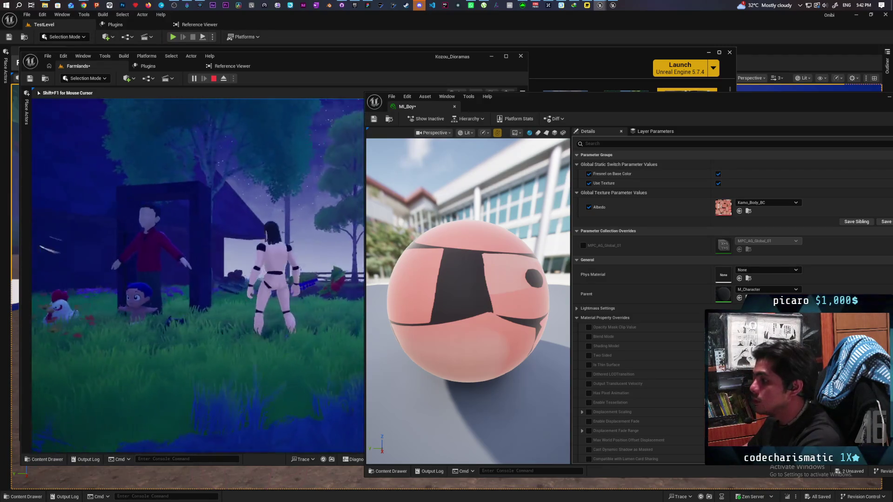
pyautogui.press('s')
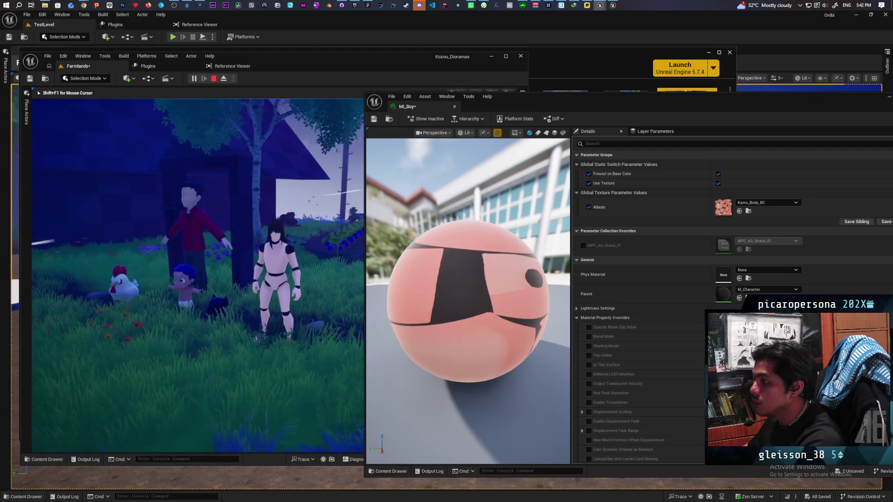
pyautogui.press('w')
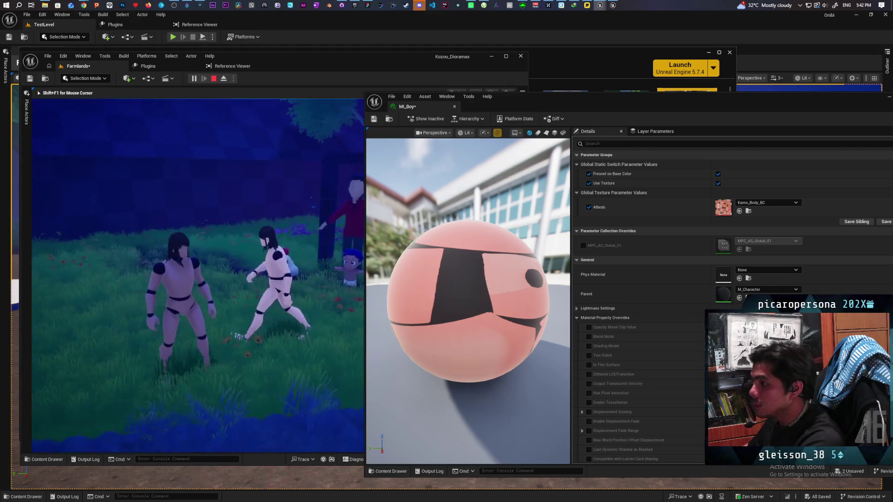
pyautogui.press('w')
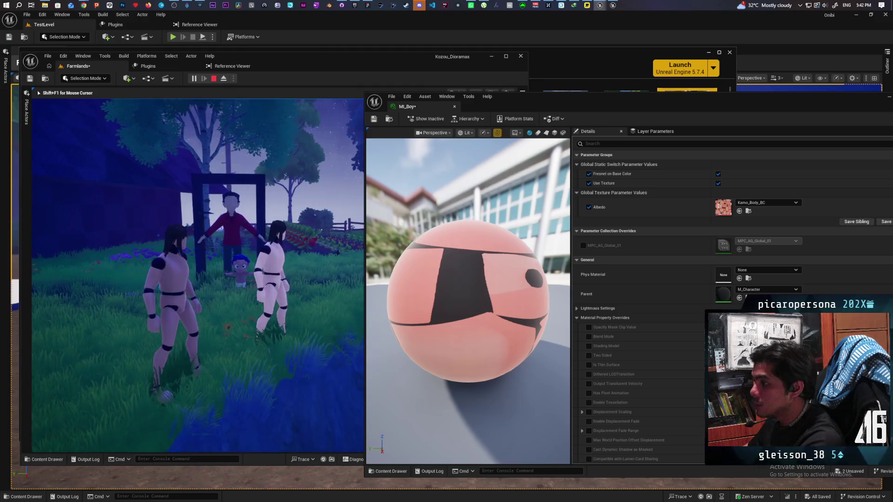
pyautogui.press('w')
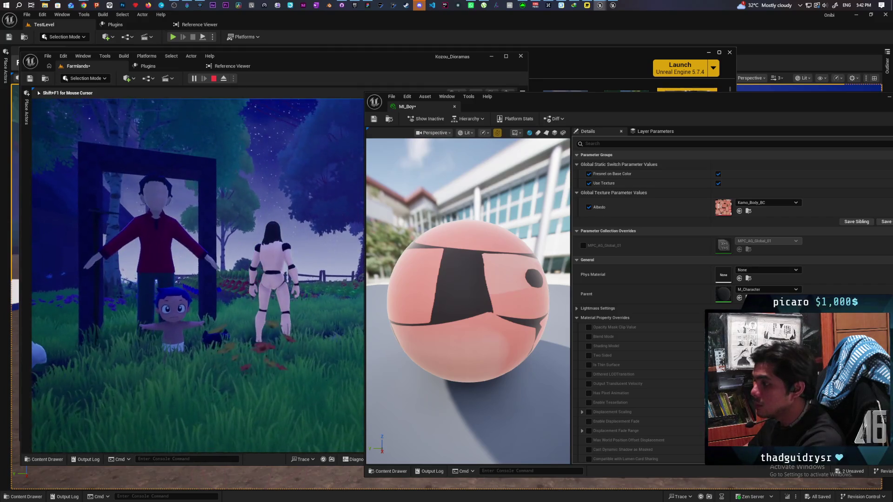
pyautogui.press('w')
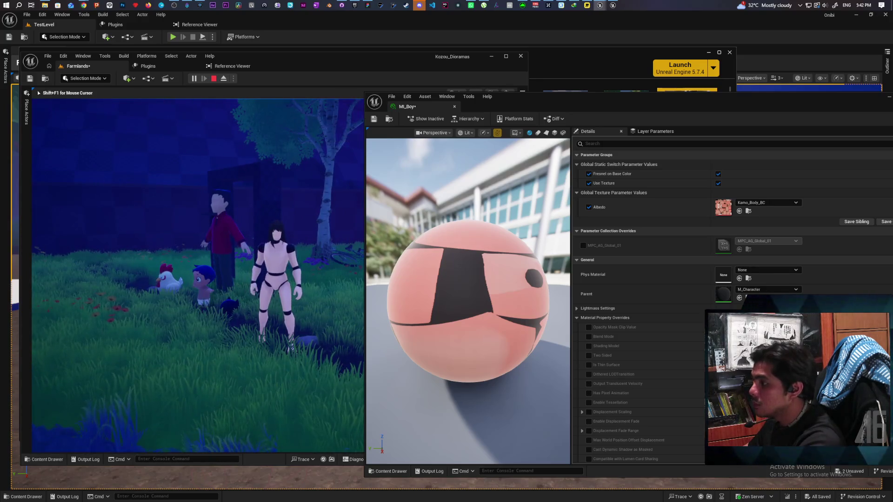
pyautogui.press('Escape')
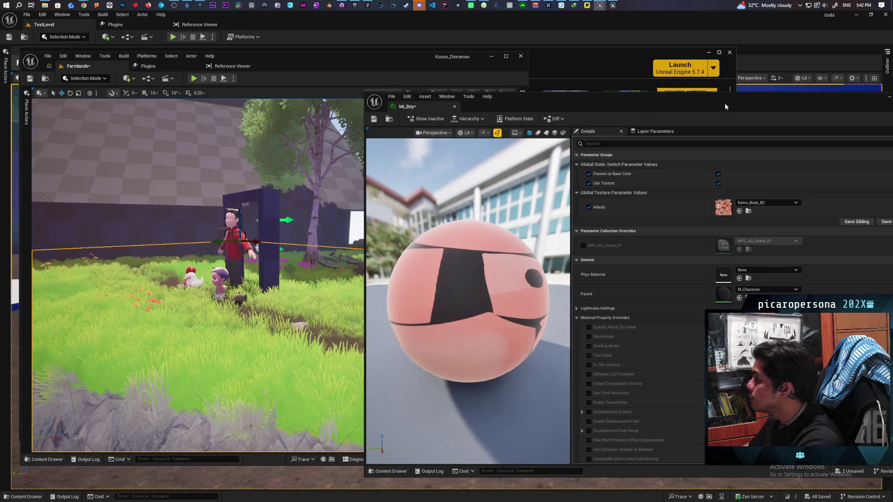
pyautogui.moveTo(725, 106); pyautogui.dragTo(632, 117)
# Save the MI_Boy material instance and minimize its window.
pyautogui.click(235, 132)
pyautogui.click(746, 113)
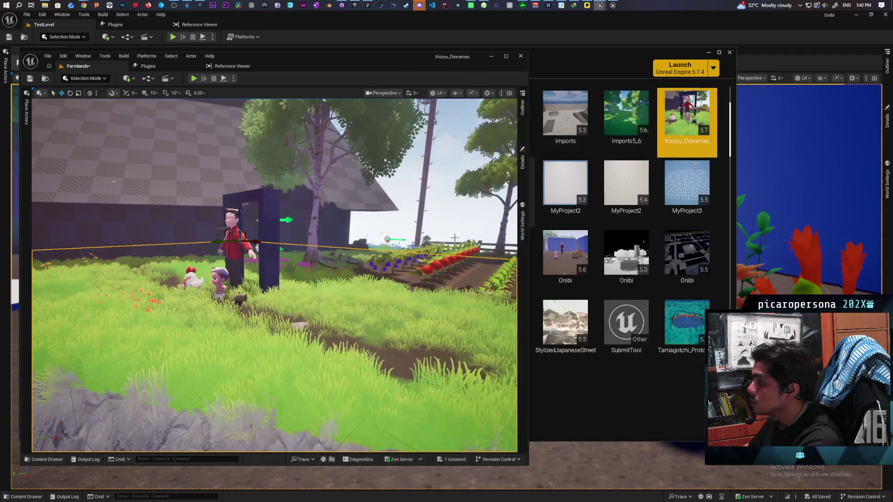
pyautogui.click(44, 459)
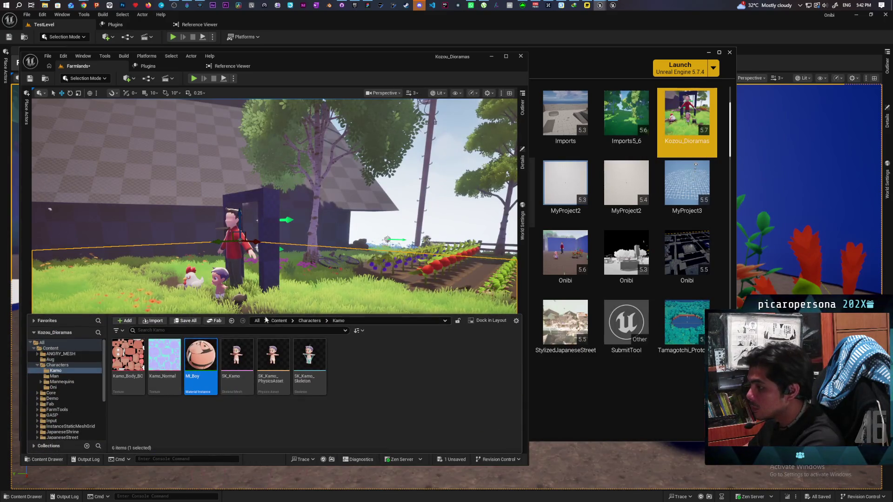
# Search the Content folder for BP_ThirdPersonCharacter, open the Blueprint, and select its Mesh component.
pyautogui.click(279, 320)
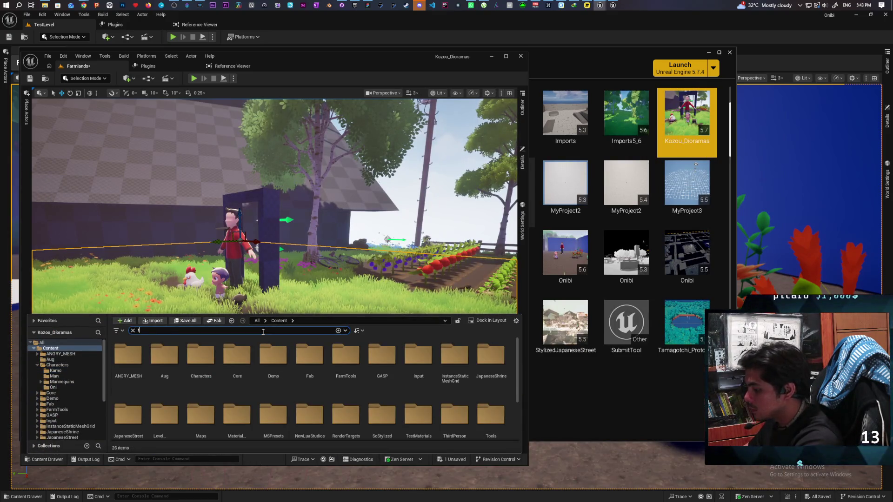
pyautogui.write('hir')
pyautogui.click(132, 364)
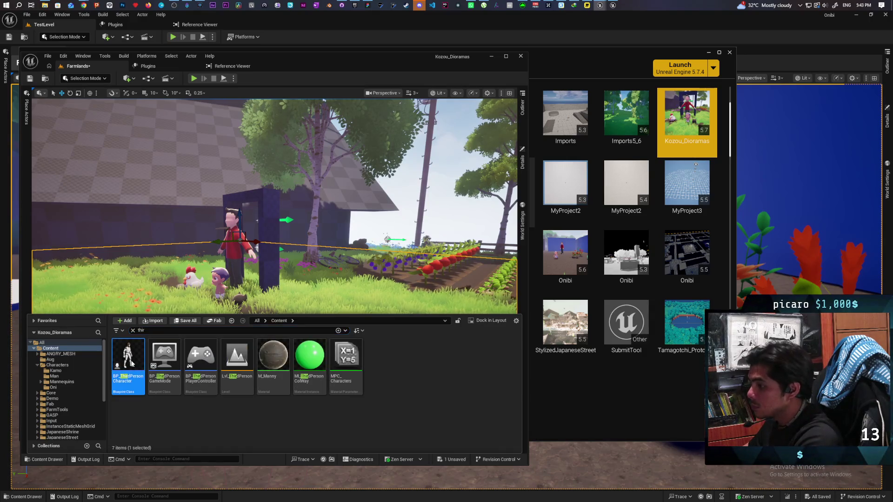
pyautogui.doubleClick(131, 364)
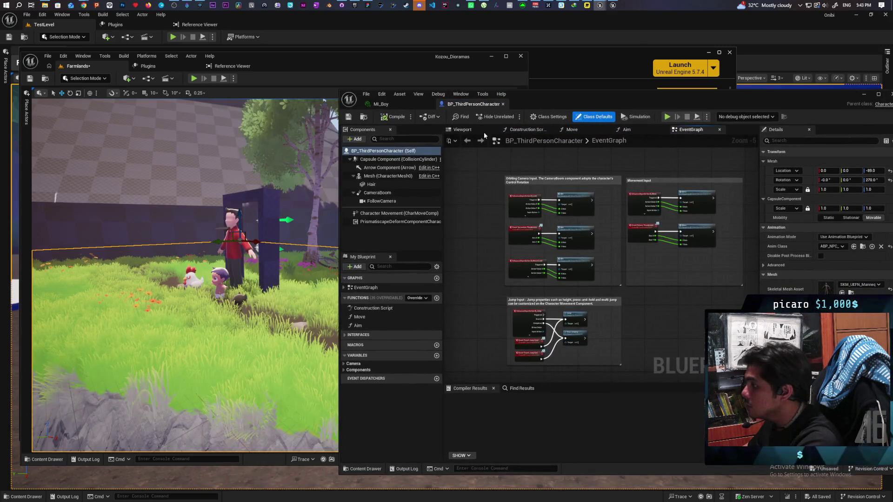
pyautogui.click(375, 177)
# Set the Mesh's Custom Primitive Data Primary Color to pale pink (0.8125, 0.4488, 0.4562).
pyautogui.moveTo(652, 98); pyautogui.dragTo(610, 108)
pyautogui.click(738, 151)
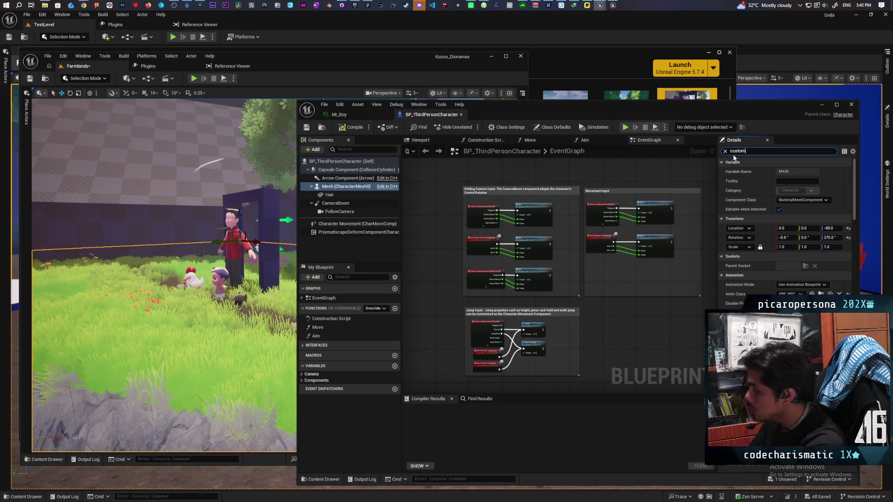
pyautogui.write('custom')
pyautogui.click(768, 228)
pyautogui.click(783, 238)
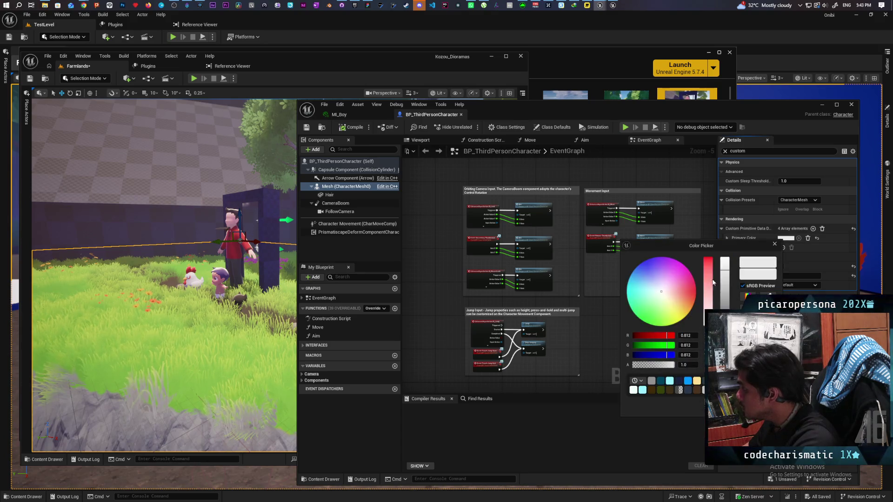
pyautogui.click(677, 290)
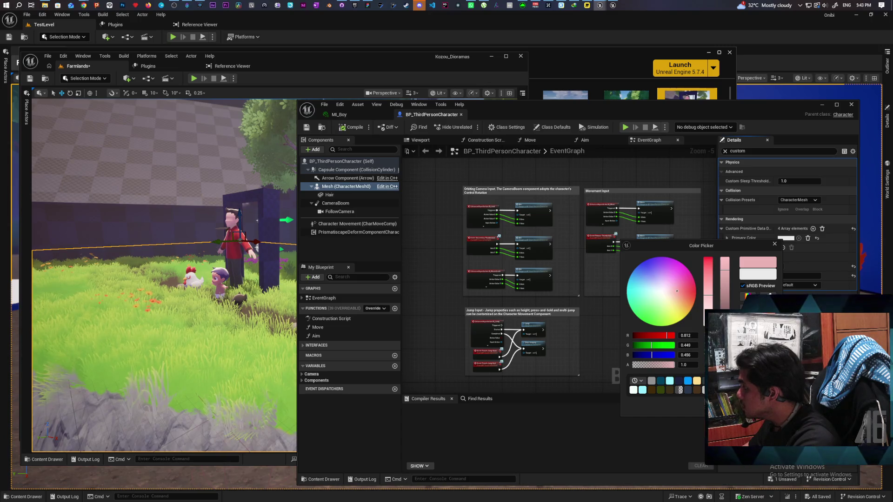
# Compile and save BP_ThirdPersonCharacter, then minimize it to return to the Farmlands level.
pyautogui.click(352, 127)
pyautogui.click(306, 128)
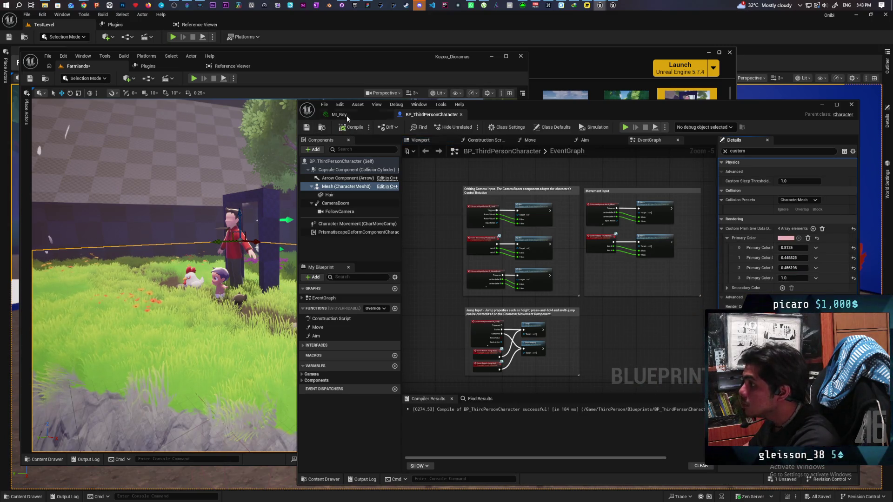
pyautogui.click(821, 105)
pyautogui.rightClick(172, 339)
pyautogui.click(195, 338)
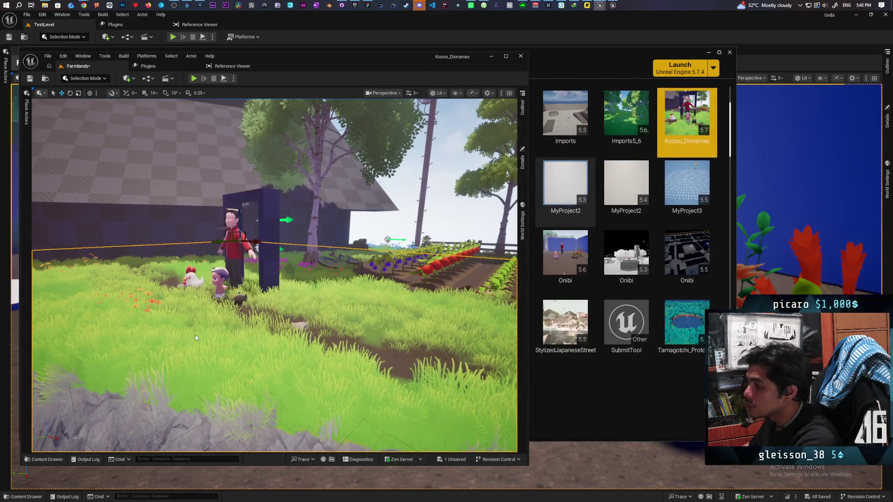
# Play-test Farmlands with Alt+P to view the pink mannequin in the grass, then stop with Esc.
pyautogui.hotkey('alt', 'p')
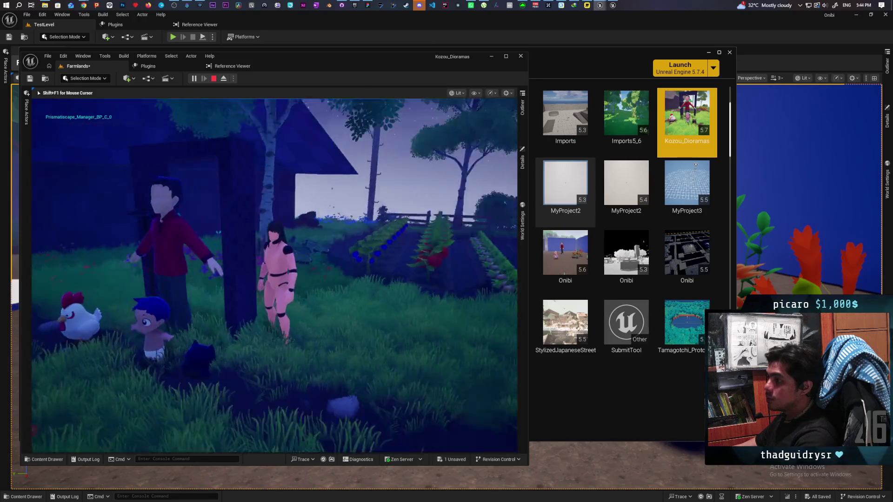
pyautogui.press('Escape')
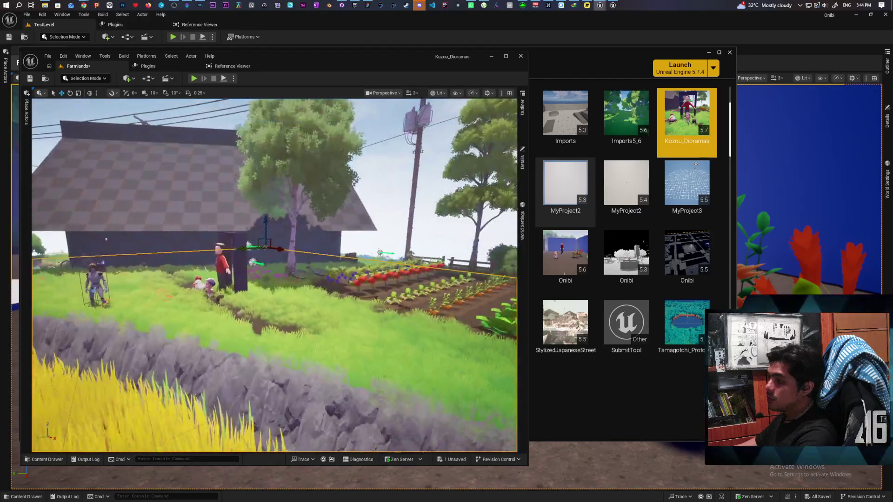
# Open the character's M_Manny material and inspect its Fresnel Color parameter node.
pyautogui.click(523, 160)
pyautogui.doubleClick(431, 349)
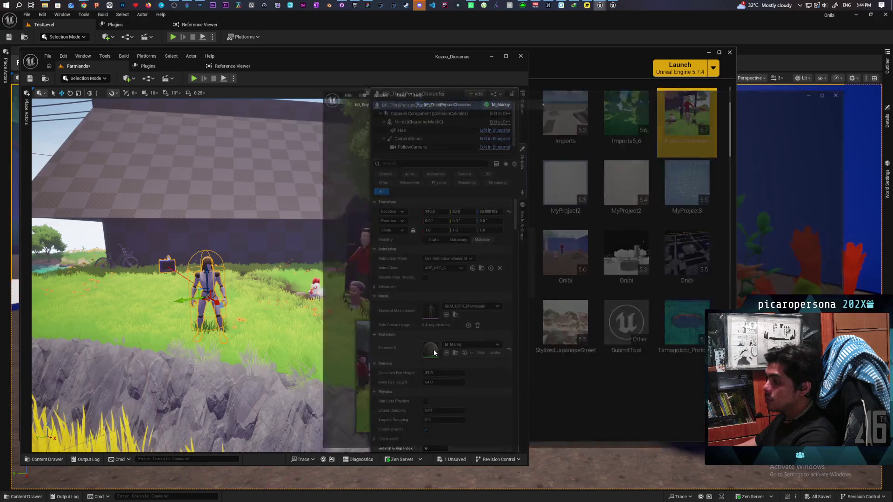
pyautogui.scroll(3, 641, 218)
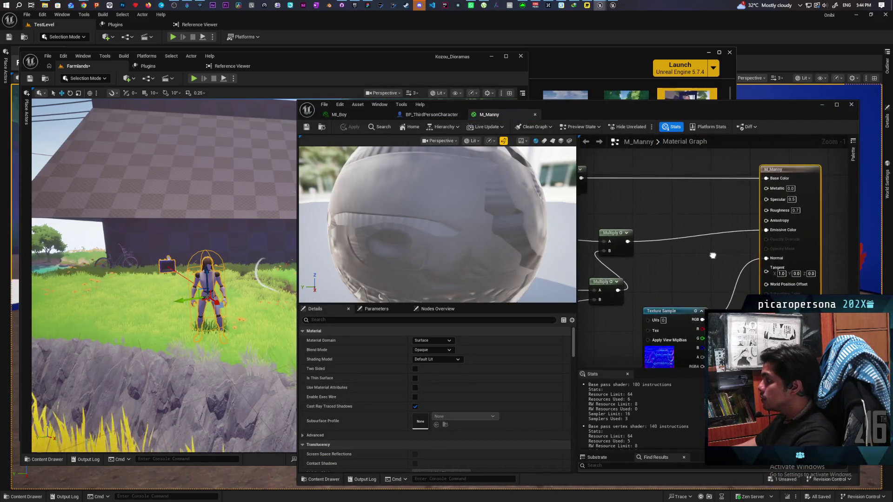
pyautogui.scroll(-3, 722, 263)
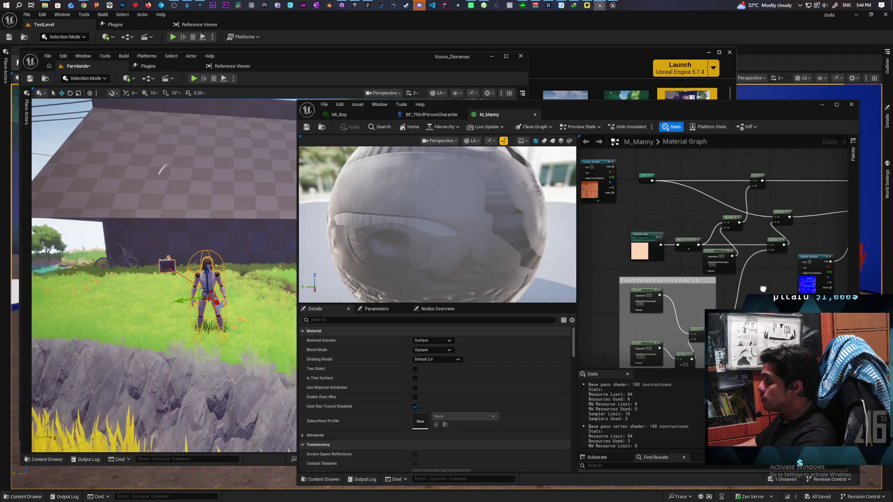
pyautogui.moveTo(764, 282)
pyautogui.mouseDown()
pyautogui.moveTo(690, 284)
pyautogui.moveTo(708, 269)
pyautogui.moveTo(726, 271)
pyautogui.moveTo(715, 288)
pyautogui.moveTo(708, 273)
pyautogui.mouseUp()
pyautogui.scroll(1, 628, 336)
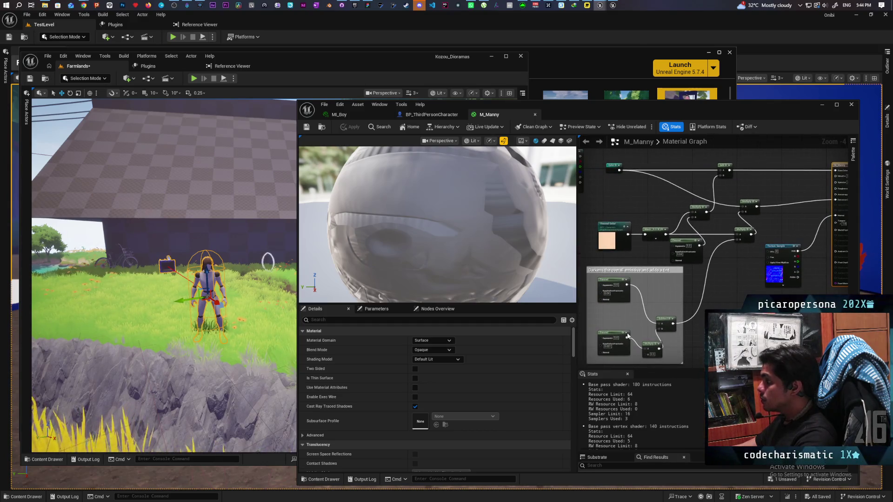
pyautogui.scroll(3, 611, 239)
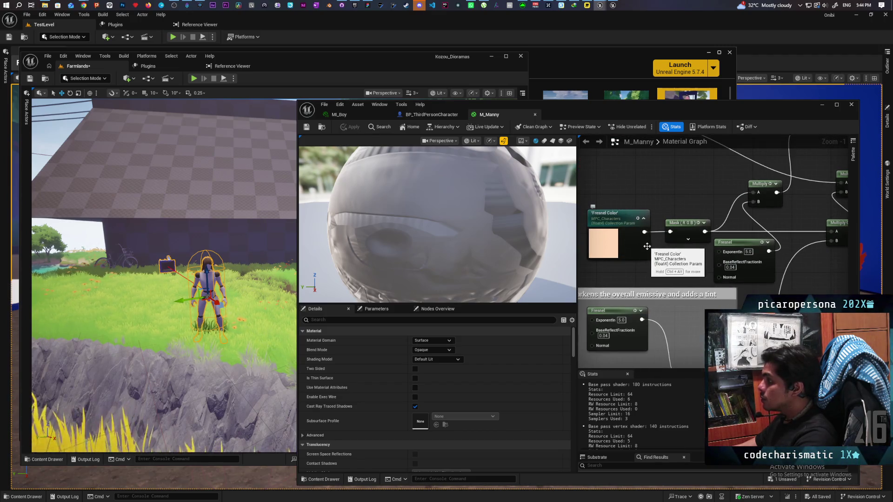
pyautogui.click(638, 259)
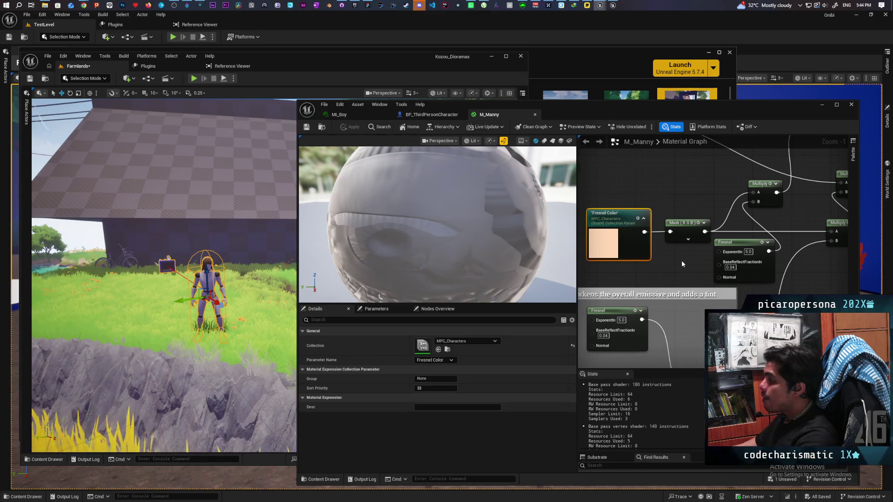
pyautogui.scroll(-4, 682, 264)
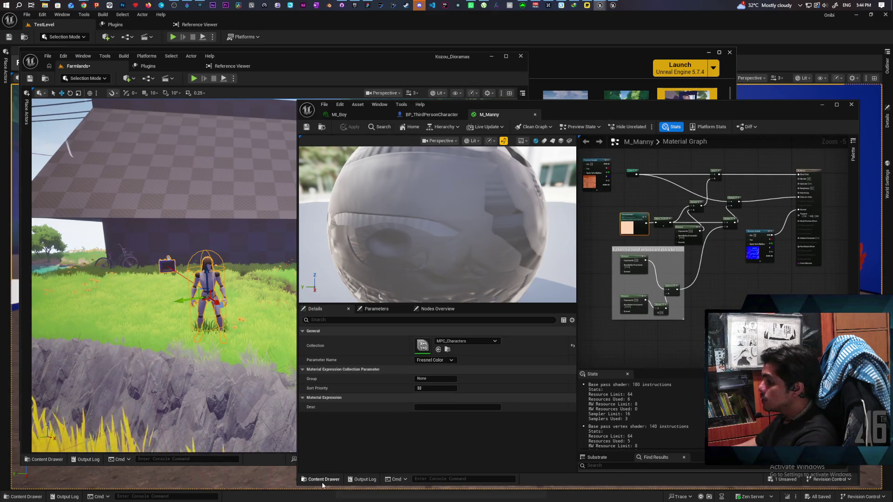
# Drag MPC_Characters from the Content Drawer into the M_Manny graph.
pyautogui.click(322, 479)
pyautogui.moveTo(611, 353); pyautogui.dragTo(707, 181)
pyautogui.scroll(1, 707, 180)
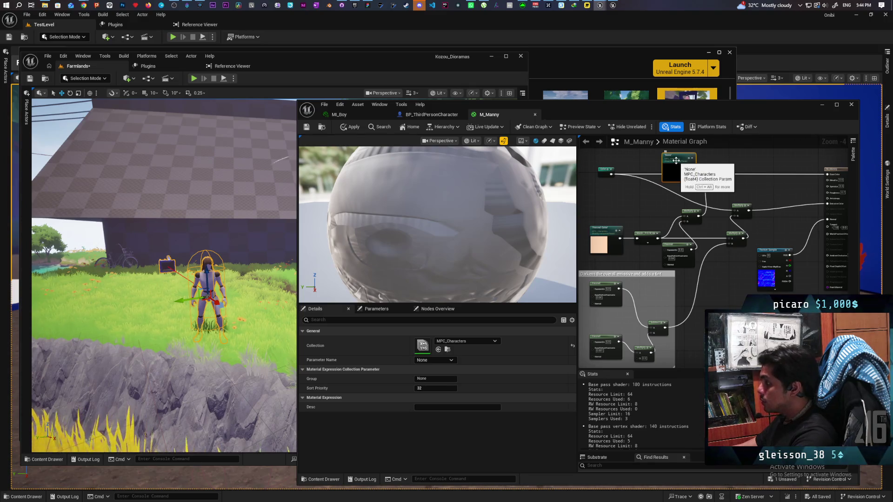
# Remove the MPC_Characters node and add an MF_Stylized function fed by the Color node.
pyautogui.press('Delete')
pyautogui.click(323, 479)
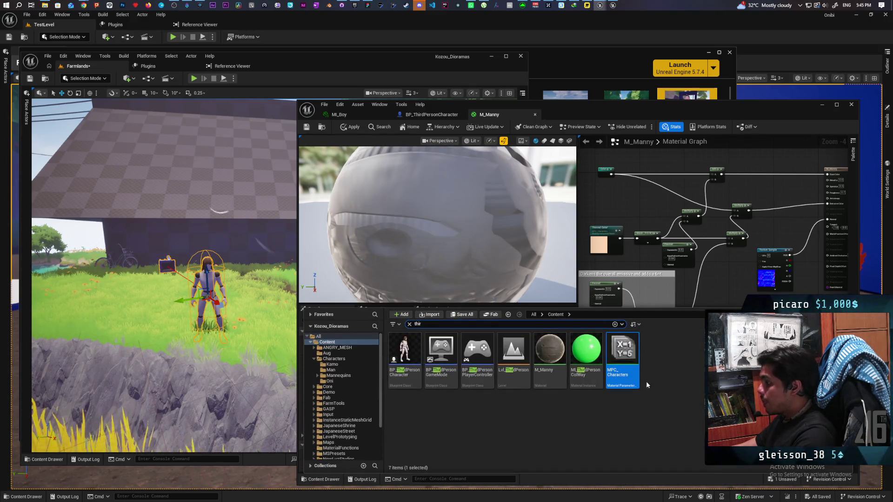
pyautogui.click(409, 324)
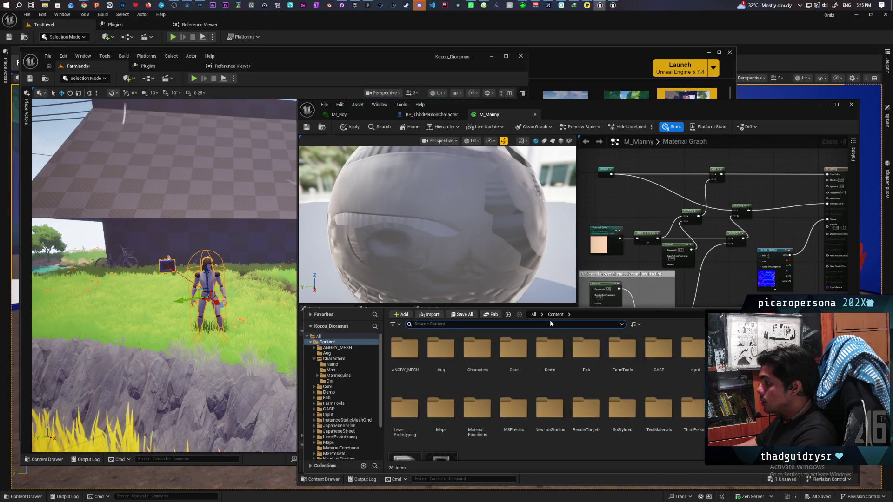
pyautogui.moveTo(534, 352)
pyautogui.mouseDown()
pyautogui.moveTo(559, 297)
pyautogui.moveTo(684, 162)
pyautogui.mouseUp()
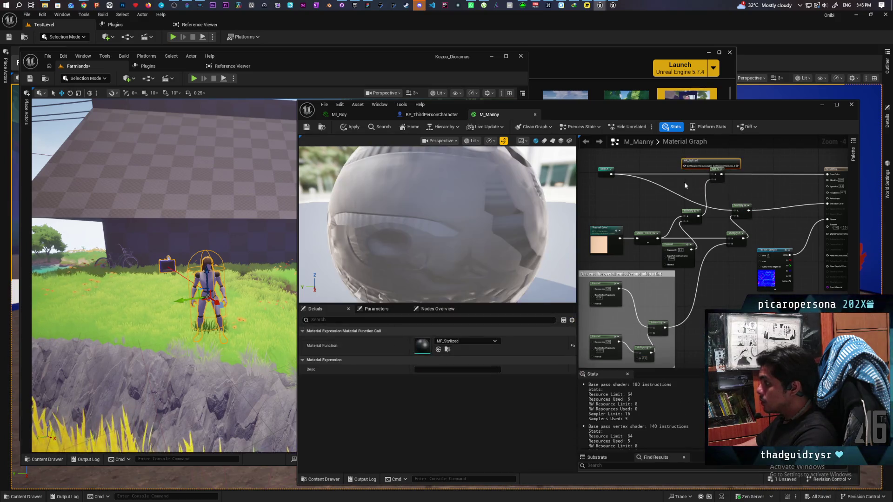
pyautogui.moveTo(612, 176); pyautogui.dragTo(696, 168)
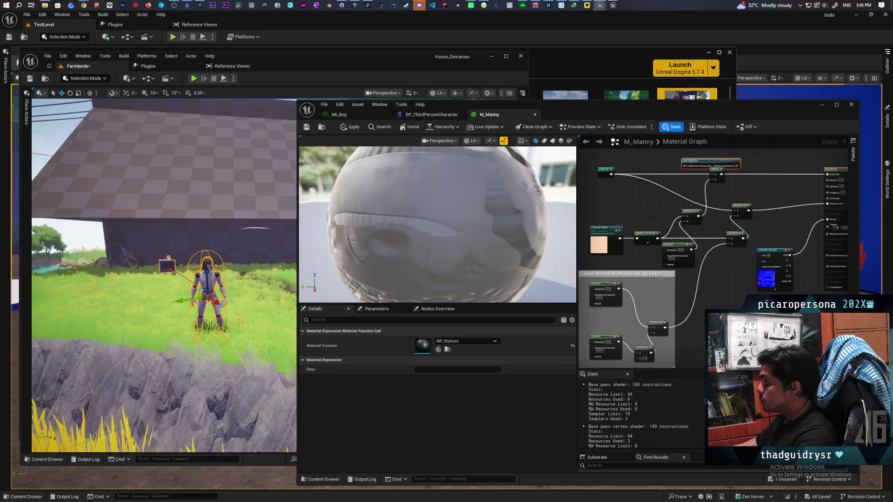
pyautogui.moveTo(632, 195)
pyautogui.mouseDown()
pyautogui.moveTo(768, 168)
pyautogui.moveTo(708, 170)
pyautogui.mouseUp()
# Add a MakeMaterialAttributes node via a 'make' node search and move it upward.
pyautogui.scroll(1, 706, 234)
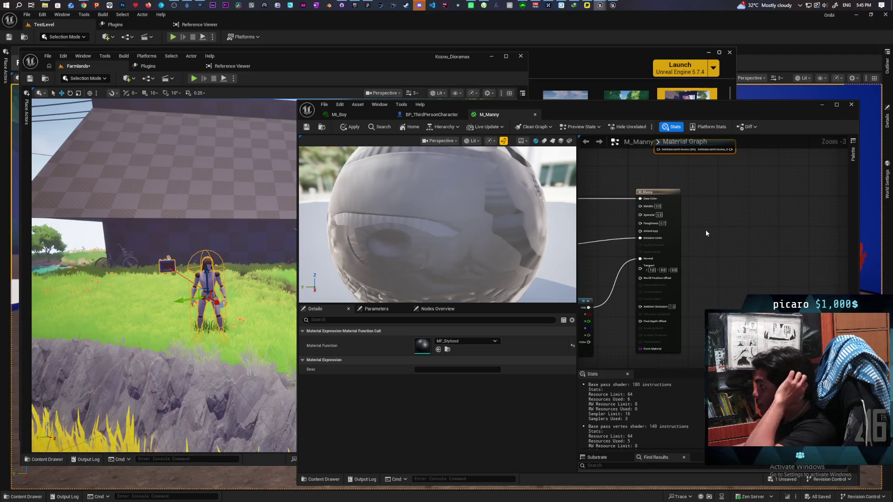
pyautogui.rightClick(707, 235)
pyautogui.write('make')
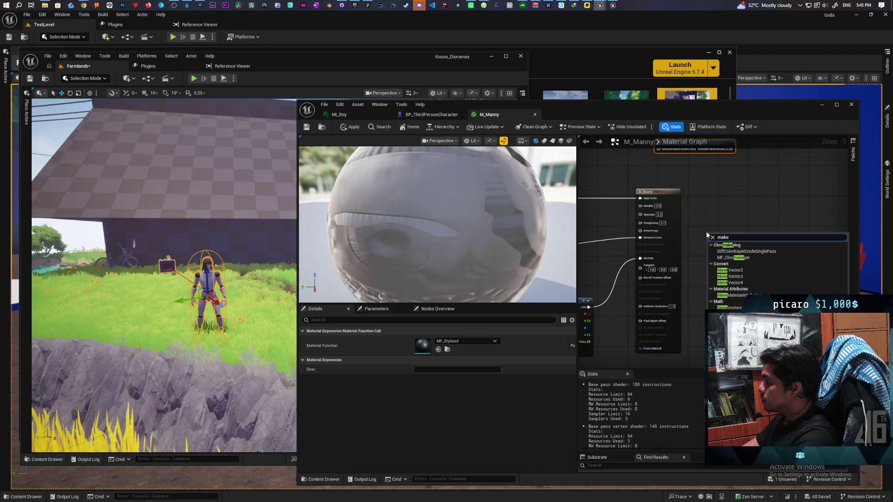
pyautogui.click(732, 296)
pyautogui.moveTo(733, 284); pyautogui.dragTo(732, 247)
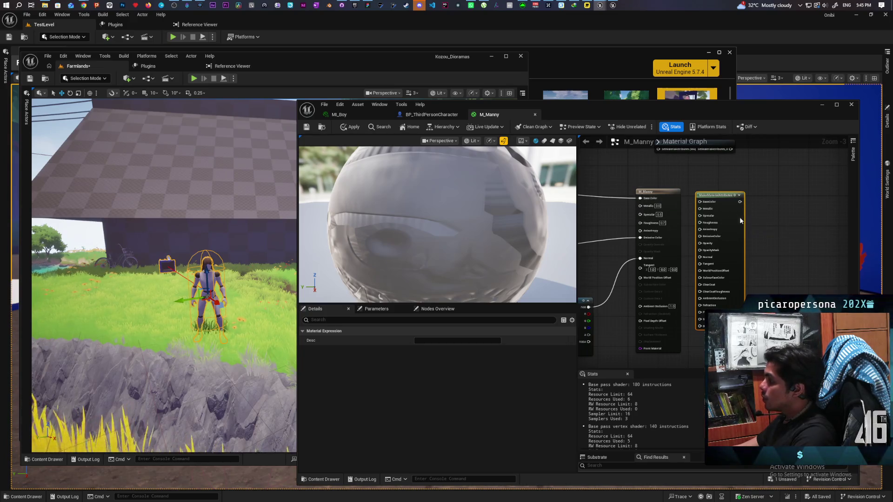
pyautogui.scroll(2, 733, 218)
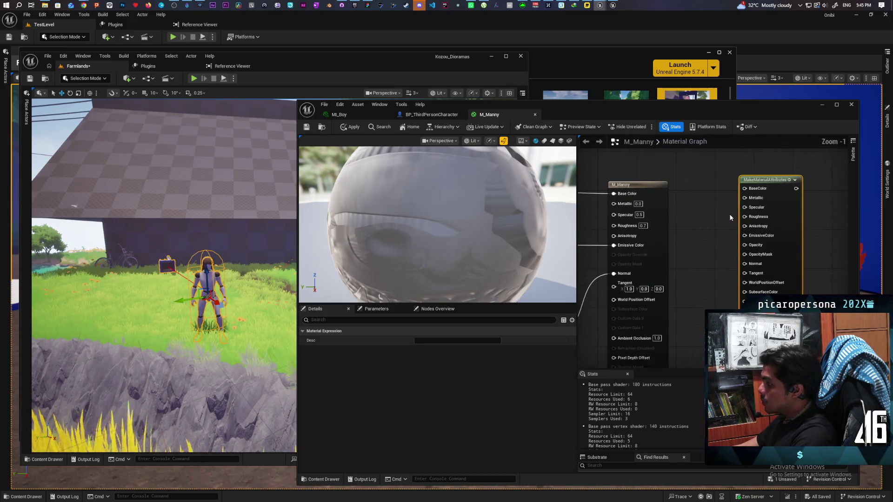
# Wire Constants into MakeMaterialAttributes: 0.0 to Metallic, 0.5 to Specular, 1.0 to Roughness.
pyautogui.click(694, 197)
pyautogui.moveTo(722, 204); pyautogui.dragTo(746, 198)
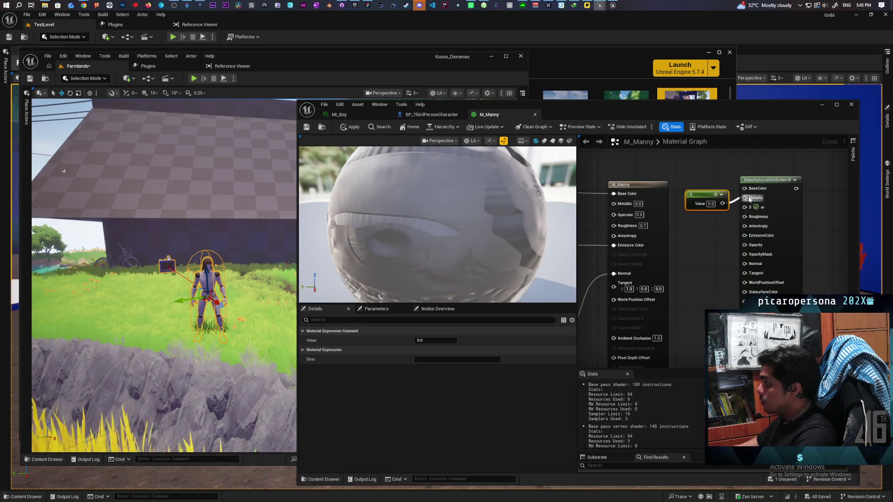
pyautogui.click(699, 218)
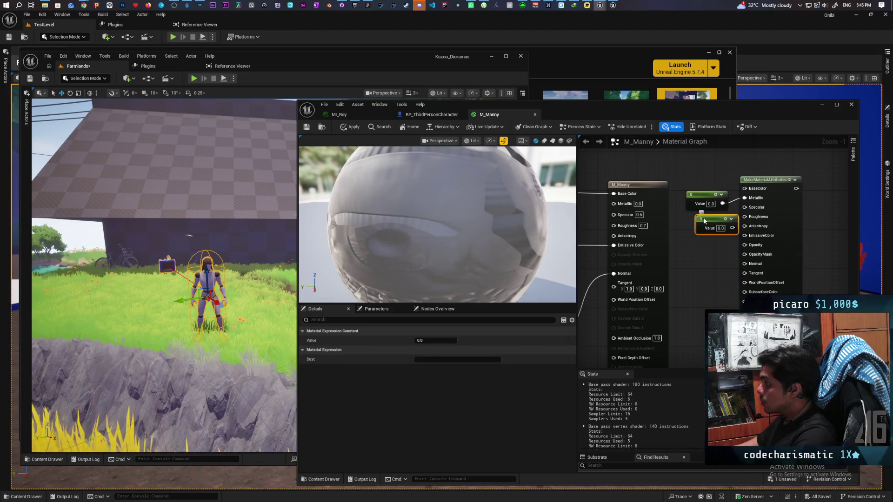
pyautogui.click(710, 223)
pyautogui.write('.5')
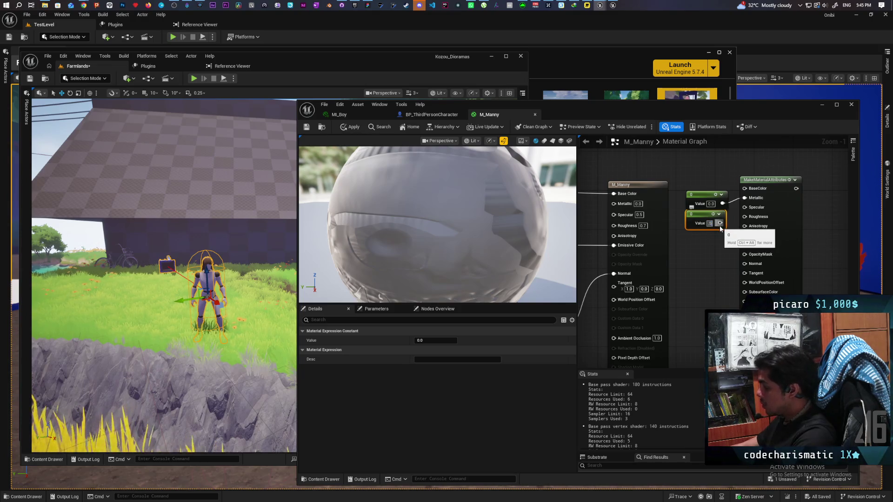
pyautogui.moveTo(720, 223); pyautogui.dragTo(748, 208)
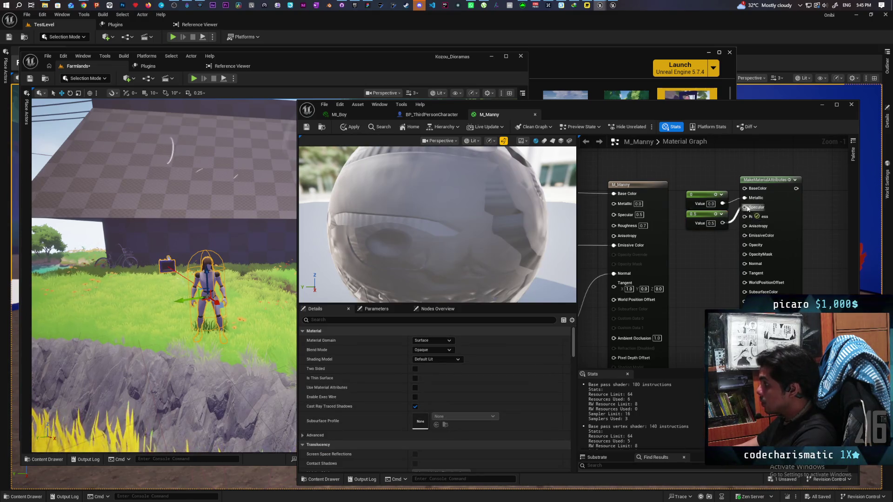
pyautogui.click(693, 240)
pyautogui.click(715, 247)
pyautogui.write('1')
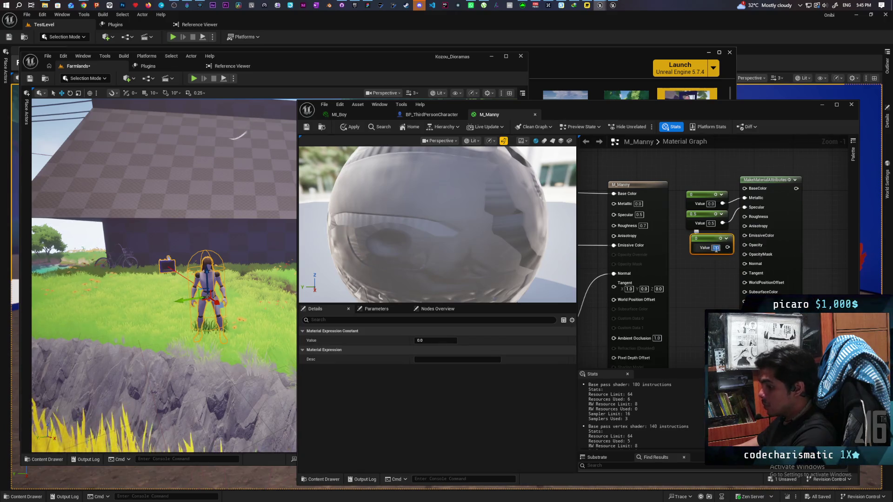
pyautogui.moveTo(726, 248); pyautogui.dragTo(745, 216)
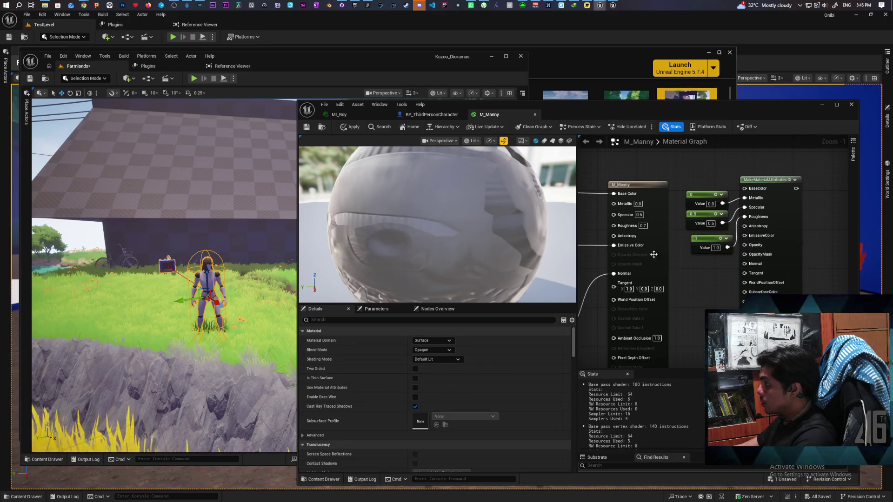
# Reroute the normal into MakeMaterialAttributes' Normal and disconnect the output's Base Color wire.
pyautogui.moveTo(698, 263); pyautogui.dragTo(741, 224)
pyautogui.scroll(-1, 652, 253)
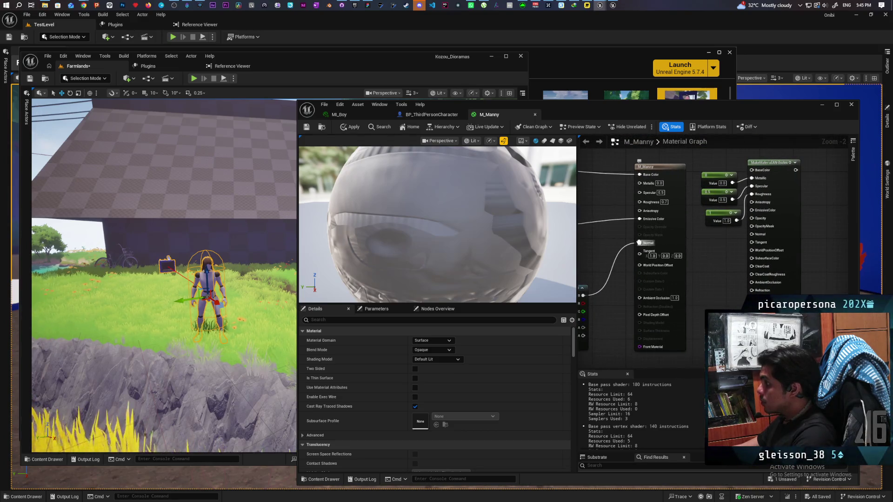
pyautogui.moveTo(639, 243)
pyautogui.mouseDown()
pyautogui.moveTo(696, 251)
pyautogui.moveTo(751, 234)
pyautogui.mouseUp()
pyautogui.moveTo(689, 305)
pyautogui.mouseDown()
pyautogui.moveTo(679, 325)
pyautogui.moveTo(735, 326)
pyautogui.moveTo(709, 355)
pyautogui.mouseUp()
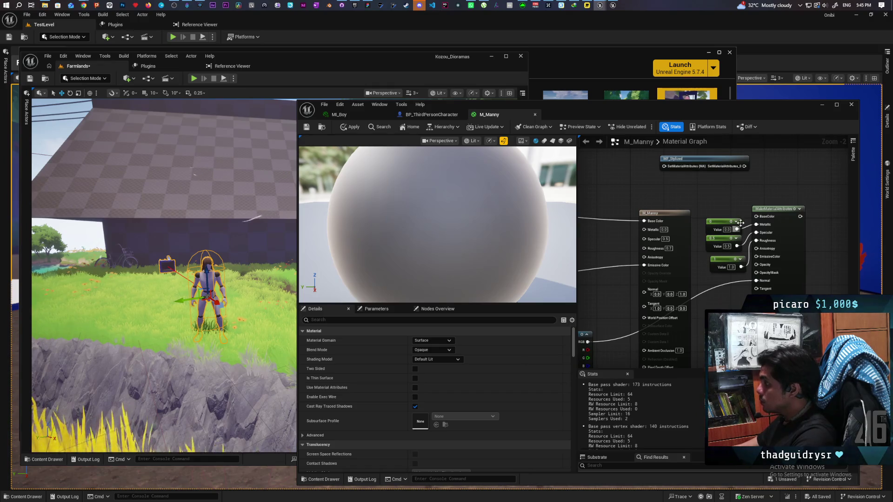
pyautogui.click(677, 226)
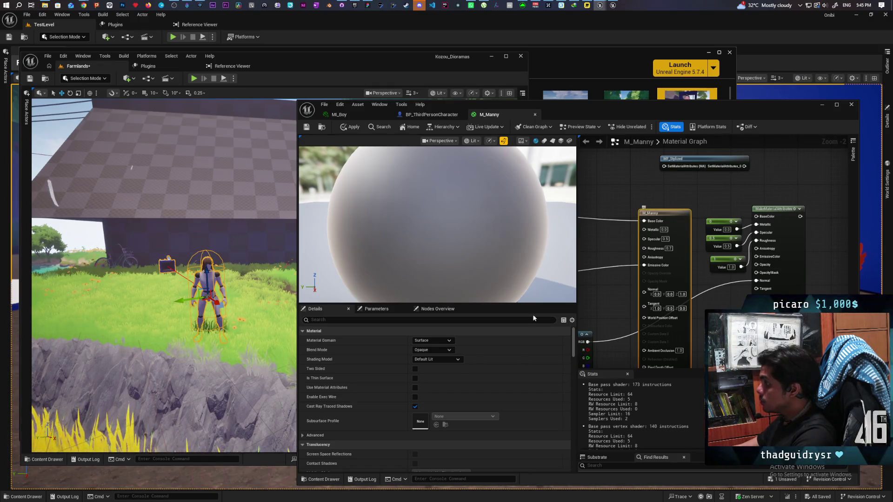
pyautogui.moveTo(734, 272); pyautogui.dragTo(780, 285)
pyautogui.keyDown('alt'); pyautogui.click(691, 235); pyautogui.keyUp('alt')
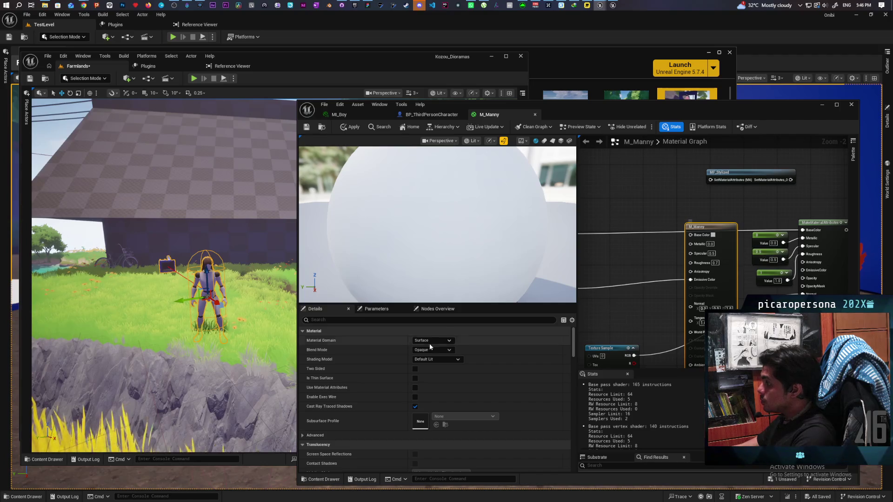
# Enable Use Material Attributes and wire MakeMaterialAttributes into MF_Stylized, then into the M_Manny output.
pyautogui.click(414, 389)
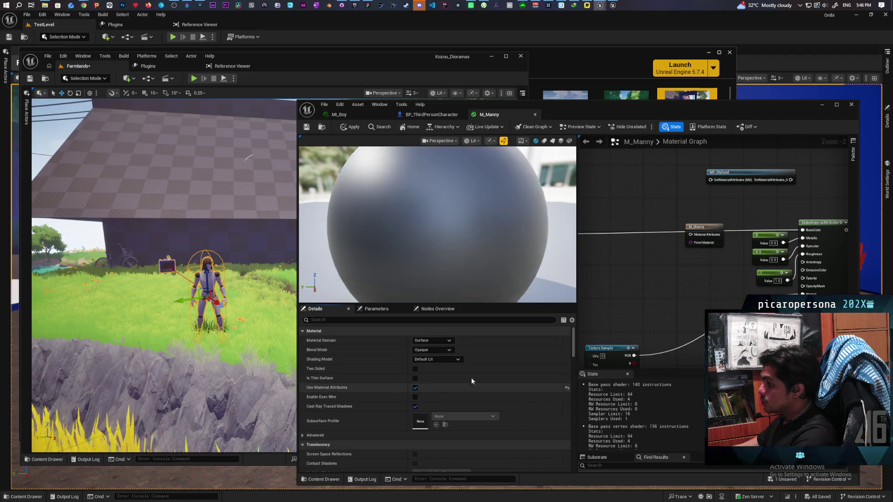
pyautogui.moveTo(695, 305); pyautogui.dragTo(590, 315)
pyautogui.moveTo(599, 241); pyautogui.dragTo(810, 221)
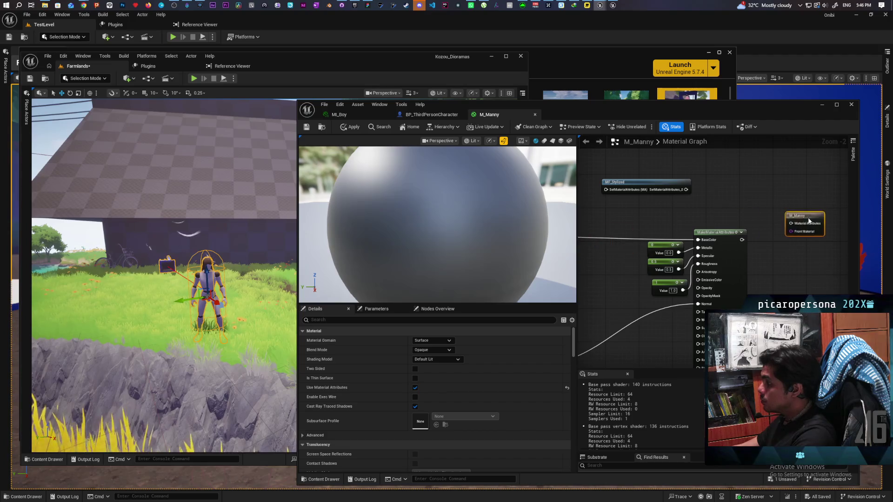
pyautogui.moveTo(647, 180)
pyautogui.mouseDown()
pyautogui.moveTo(763, 180)
pyautogui.moveTo(742, 240)
pyautogui.mouseUp()
pyautogui.moveTo(794, 225)
pyautogui.mouseDown()
pyautogui.moveTo(803, 189)
pyautogui.moveTo(854, 215)
pyautogui.mouseUp()
pyautogui.moveTo(745, 189)
pyautogui.mouseDown()
pyautogui.moveTo(771, 232)
pyautogui.moveTo(781, 235)
pyautogui.moveTo(760, 219)
pyautogui.moveTo(788, 237)
pyautogui.mouseUp()
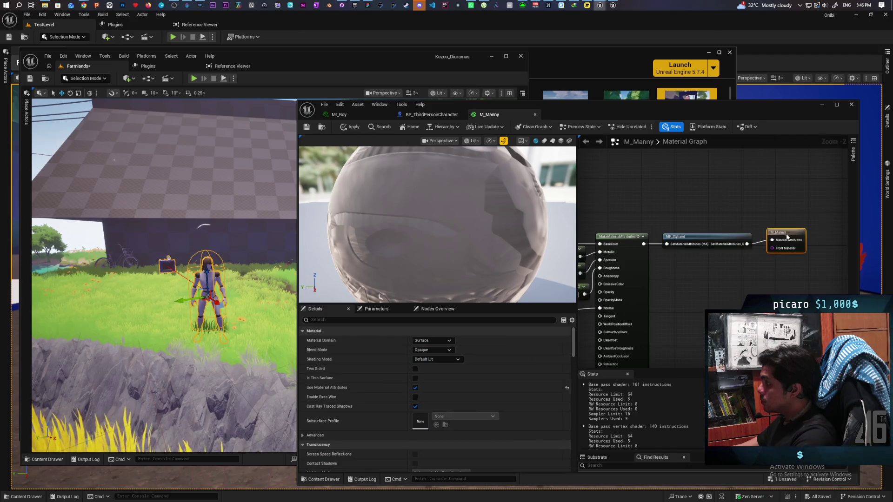
# Apply the M_Manny changes and enable Fresnel on Base Color in the Parameters list.
pyautogui.click(346, 128)
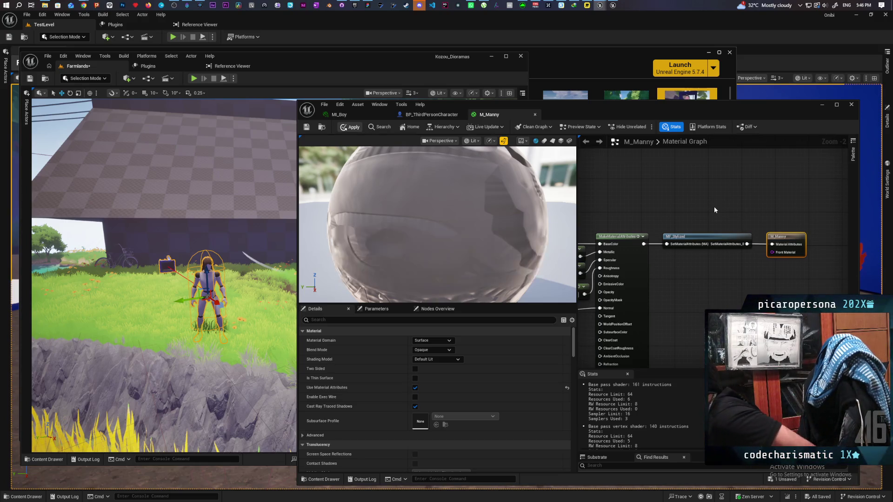
pyautogui.click(378, 311)
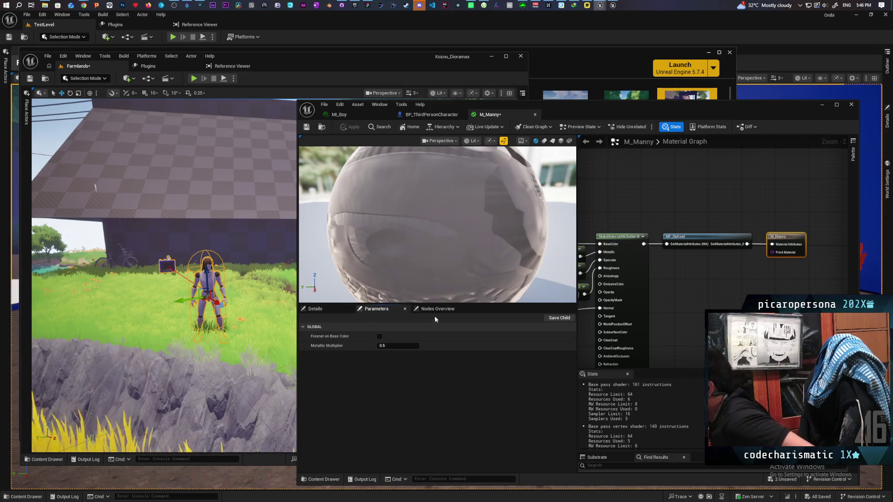
pyautogui.click(379, 336)
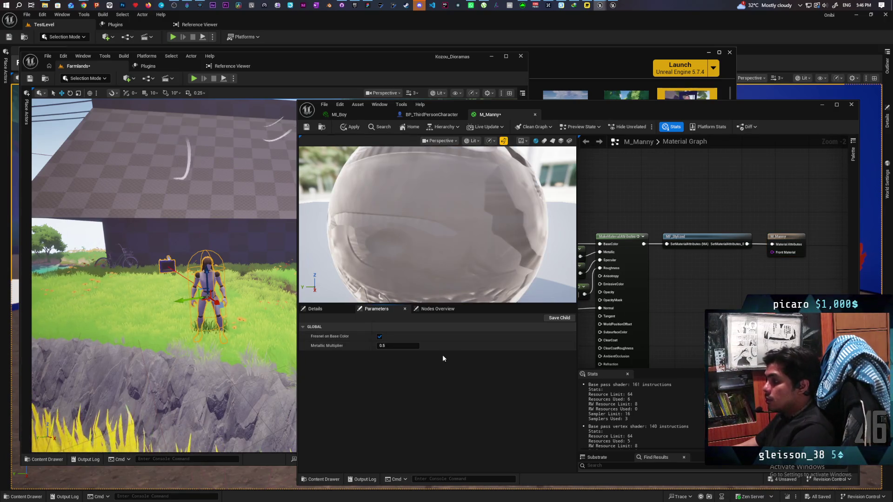
pyautogui.scroll(-3, 688, 280)
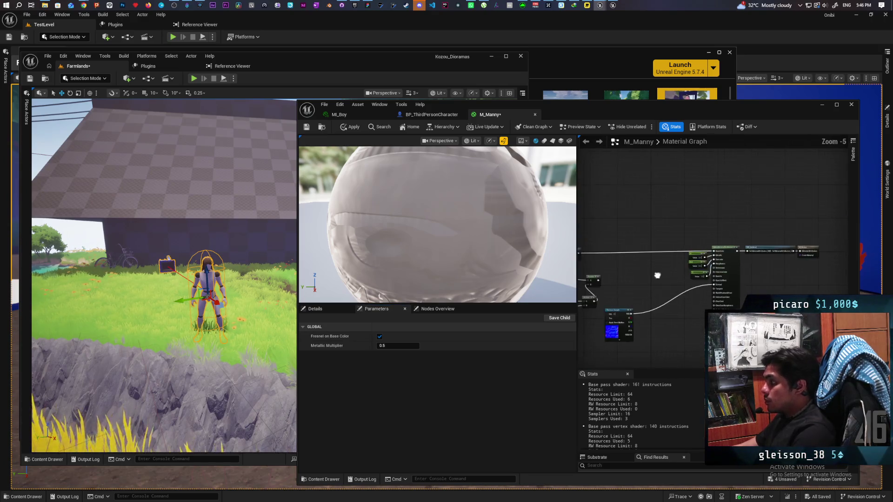
pyautogui.scroll(2, 756, 234)
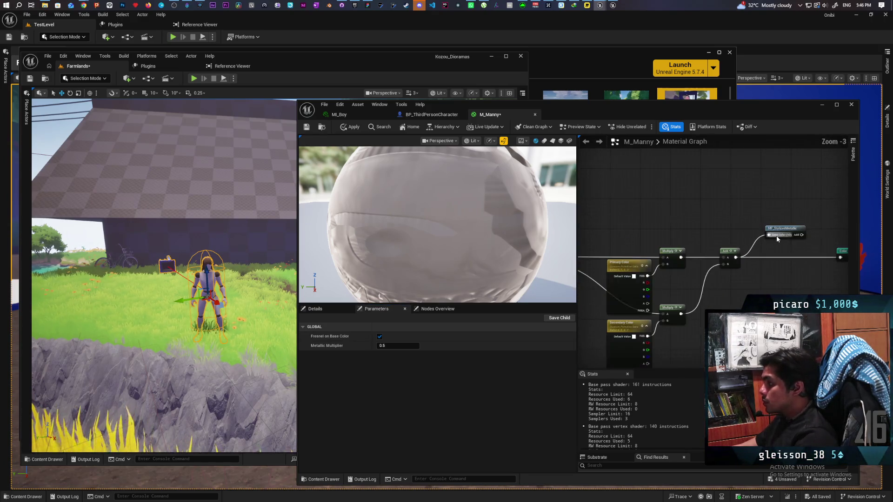
pyautogui.moveTo(770, 281); pyautogui.dragTo(715, 262)
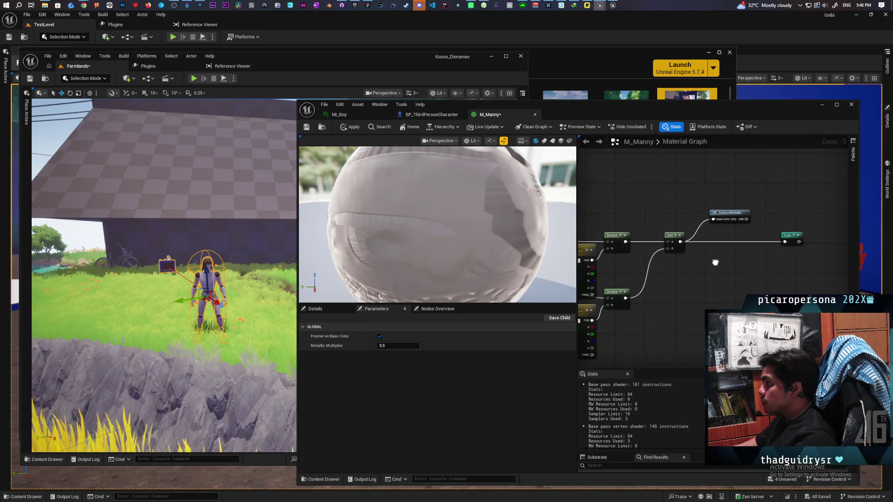
# Apply the material again and minimize the material editor to show the Farmlands level.
pyautogui.click(307, 127)
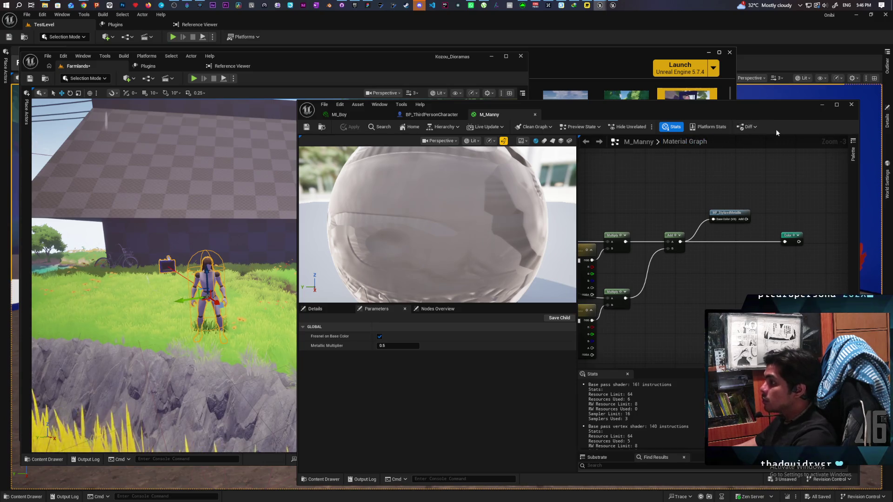
pyautogui.click(823, 106)
pyautogui.rightClick(293, 337)
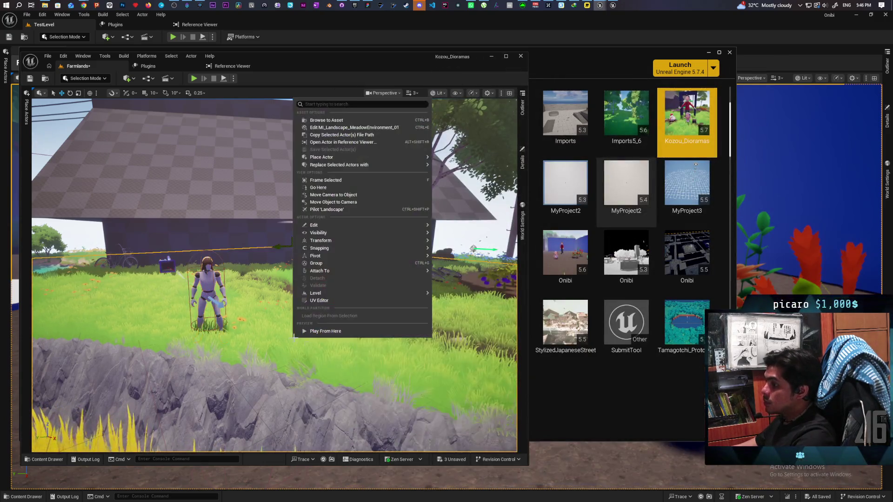
# Play-test Farmlands from the current spot to preview the pink mannequin, then stop and open the Content Drawer.
pyautogui.click(326, 332)
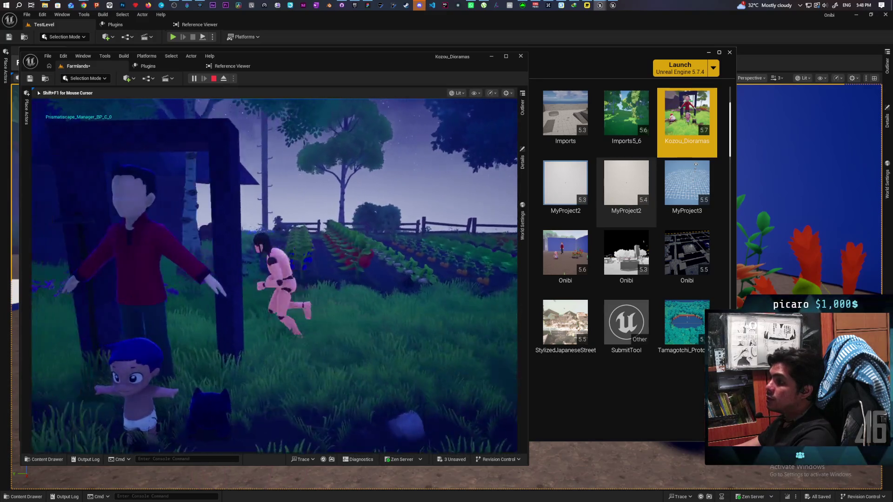
pyautogui.press('Escape')
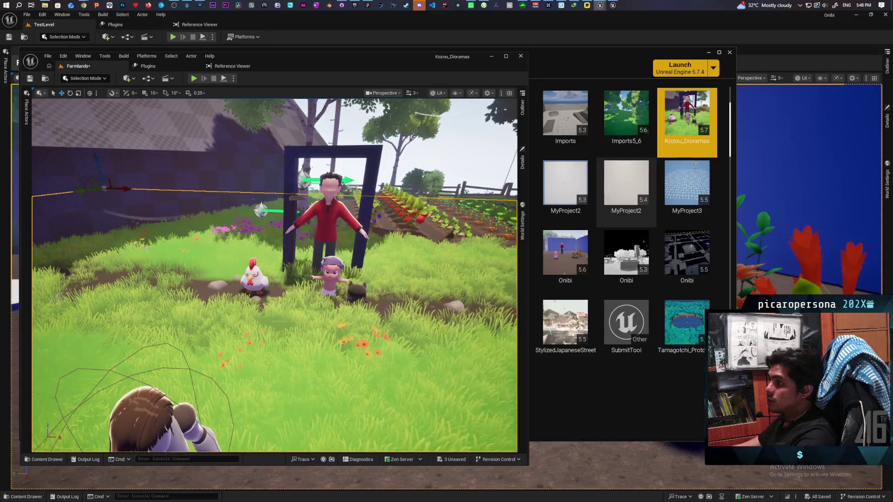
pyautogui.hotkey('ctrl', 'space')
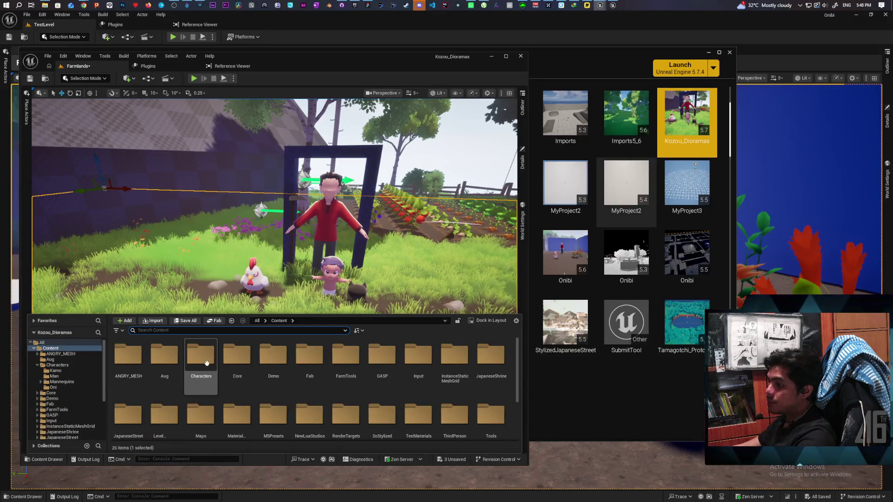
# Open the M_Character material from the Fab Characters folder.
pyautogui.click(297, 352)
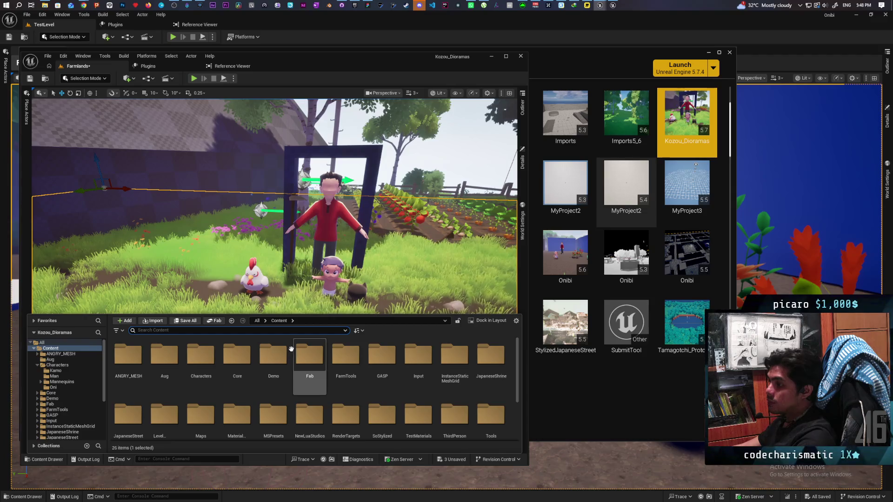
pyautogui.doubleClick(200, 370)
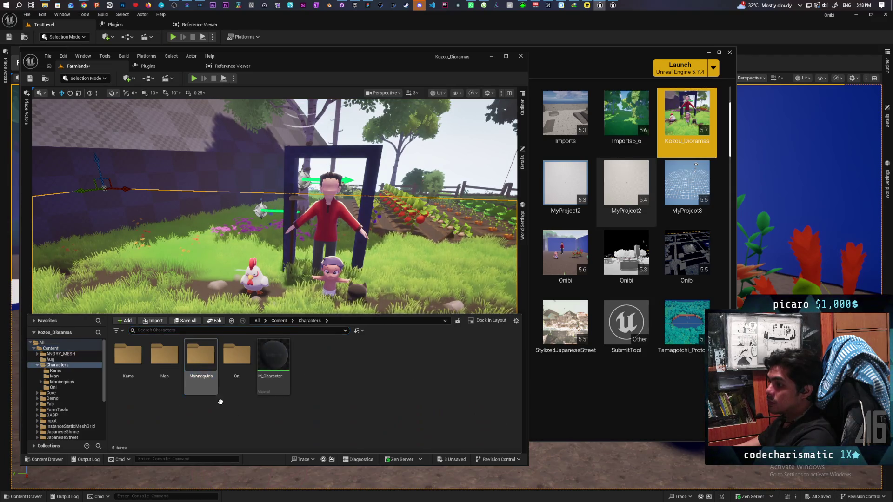
pyautogui.doubleClick(273, 355)
pyautogui.scroll(-6, 700, 213)
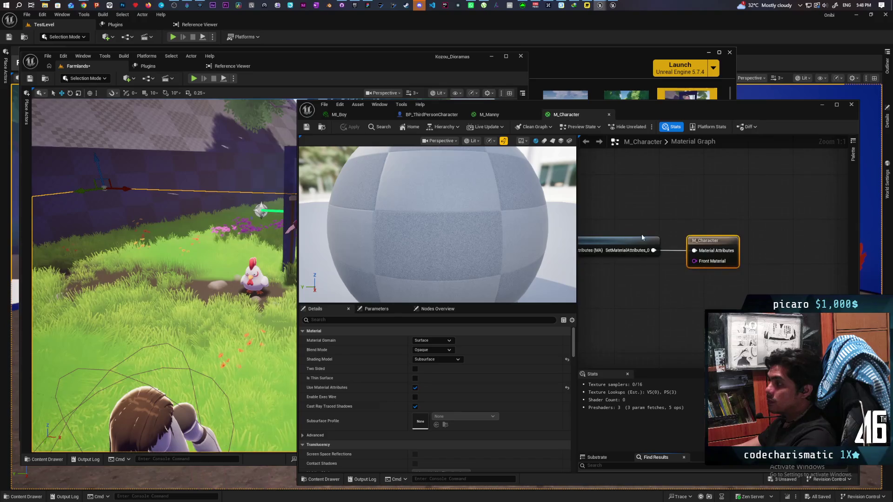
pyautogui.scroll(3, 699, 224)
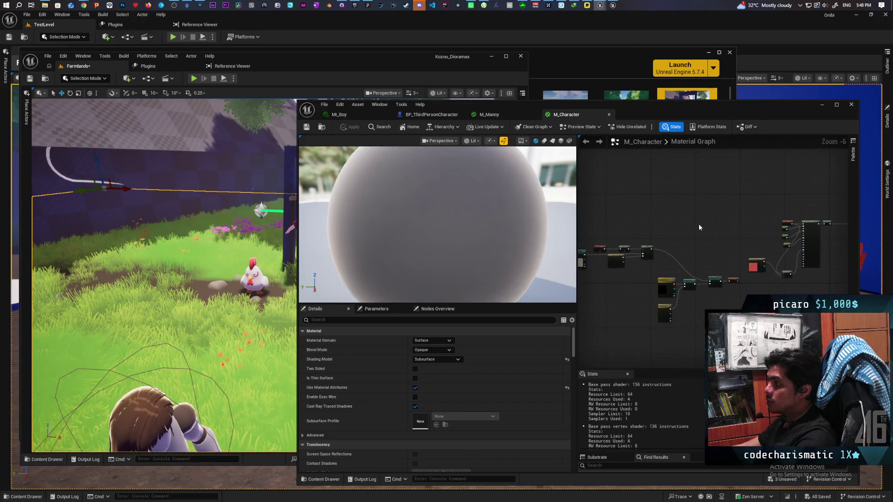
pyautogui.scroll(-3, 651, 210)
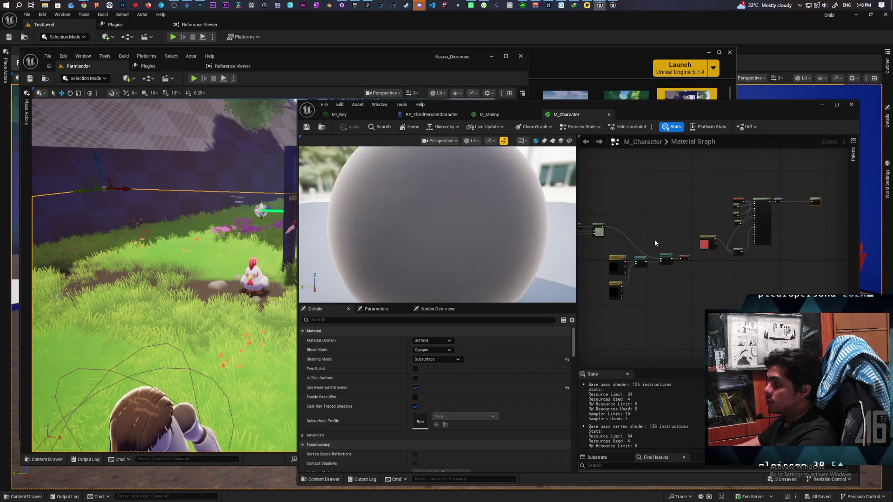
pyautogui.scroll(4, 655, 239)
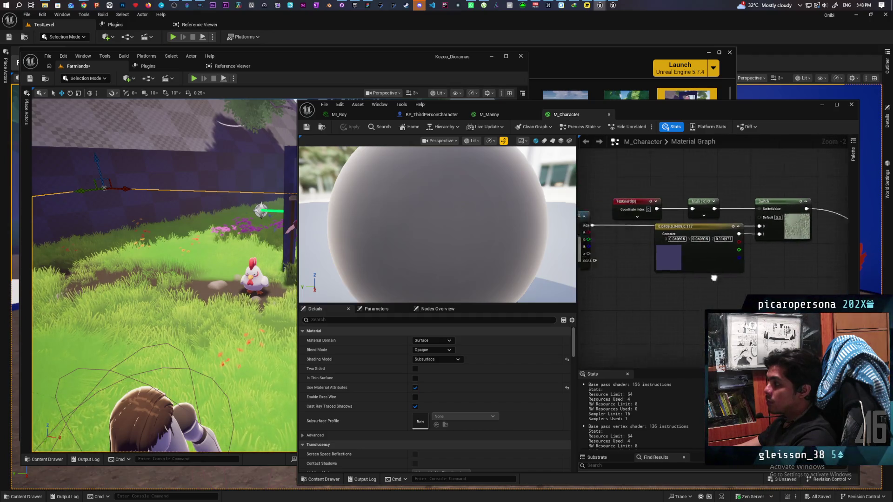
# Shift the Albedo and colour Constant nodes left, then show the root Content folder in the Content Drawer.
pyautogui.moveTo(714, 279); pyautogui.dragTo(759, 276)
pyautogui.moveTo(744, 244)
pyautogui.mouseDown()
pyautogui.moveTo(670, 246)
pyautogui.moveTo(651, 254)
pyautogui.moveTo(618, 296)
pyautogui.moveTo(590, 293)
pyautogui.moveTo(641, 273)
pyautogui.moveTo(694, 195)
pyautogui.moveTo(636, 192)
pyautogui.mouseUp()
pyautogui.moveTo(726, 256)
pyautogui.mouseDown()
pyautogui.moveTo(718, 239)
pyautogui.moveTo(654, 238)
pyautogui.mouseUp()
pyautogui.click(710, 264)
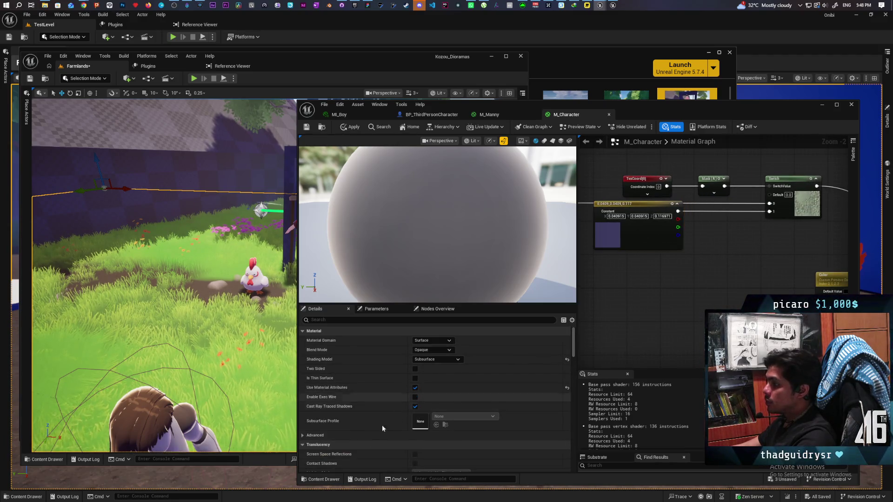
pyautogui.click(331, 479)
pyautogui.click(555, 316)
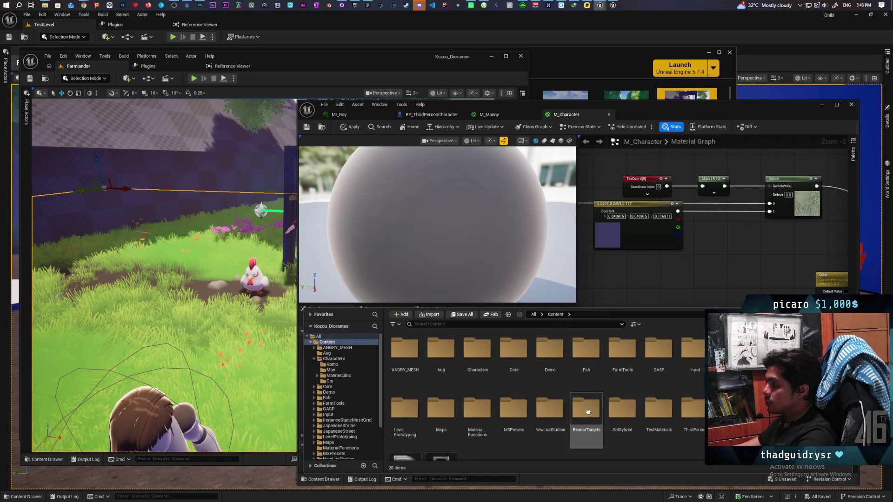
# Search 'aniso' and add MF_StylizedAniso, fed by the colour Constant, into the Switch's input 1.
pyautogui.scroll(-1, 512, 431)
pyautogui.scroll(-1, 464, 448)
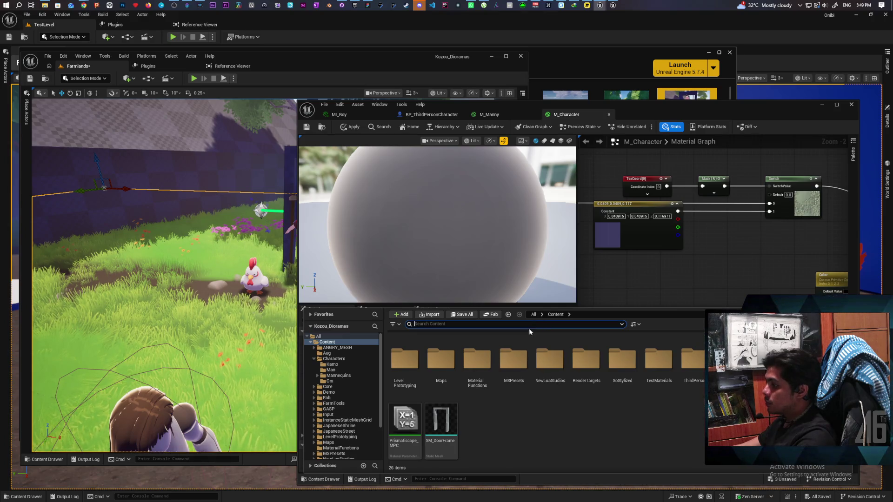
pyautogui.write('aniso')
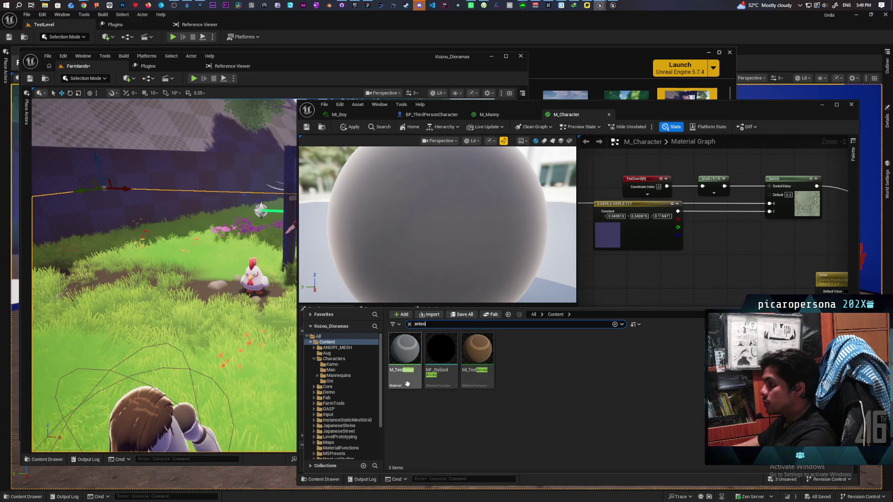
pyautogui.moveTo(434, 382); pyautogui.dragTo(704, 239)
pyautogui.moveTo(678, 211); pyautogui.dragTo(706, 249)
pyautogui.moveTo(771, 213); pyautogui.dragTo(770, 212)
pyautogui.moveTo(728, 250); pyautogui.dragTo(728, 212)
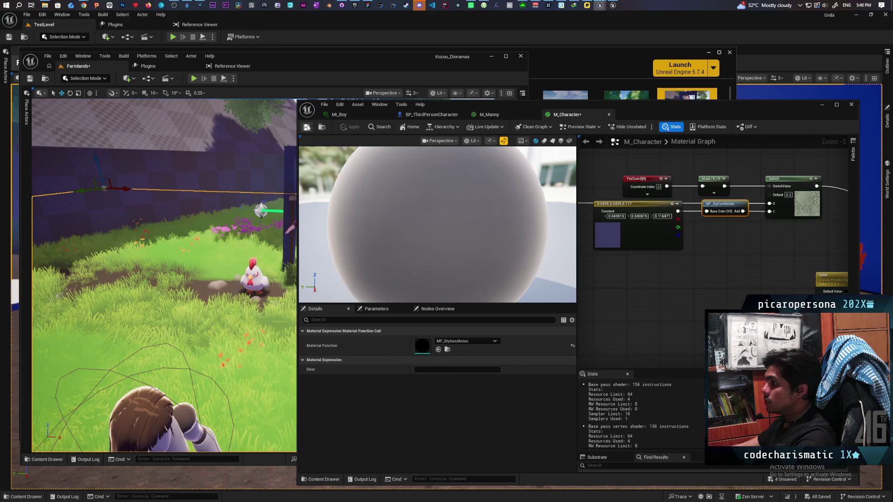
# Bring the colour and texture nodes into view, then move the material editor aside to reveal the level.
pyautogui.moveTo(709, 273); pyautogui.dragTo(590, 227)
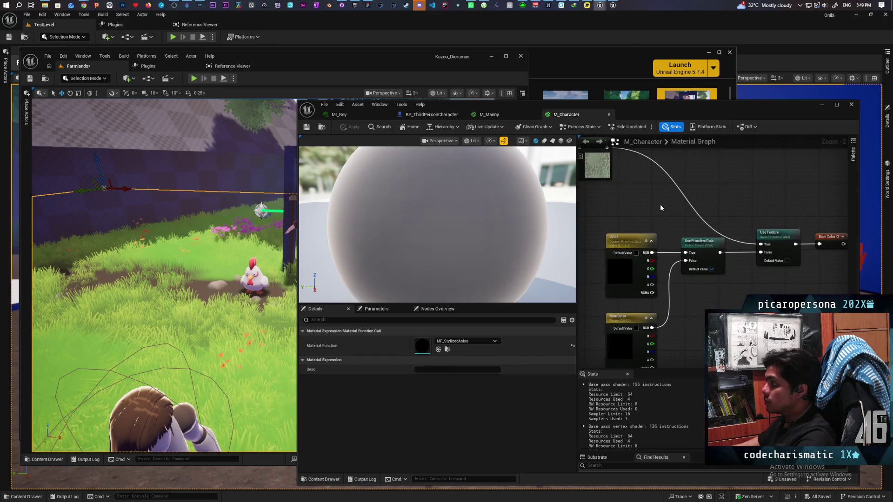
pyautogui.scroll(-3, 763, 251)
pyautogui.moveTo(662, 122)
pyautogui.mouseDown()
pyautogui.moveTo(650, 318)
pyautogui.moveTo(634, 366)
pyautogui.mouseUp()
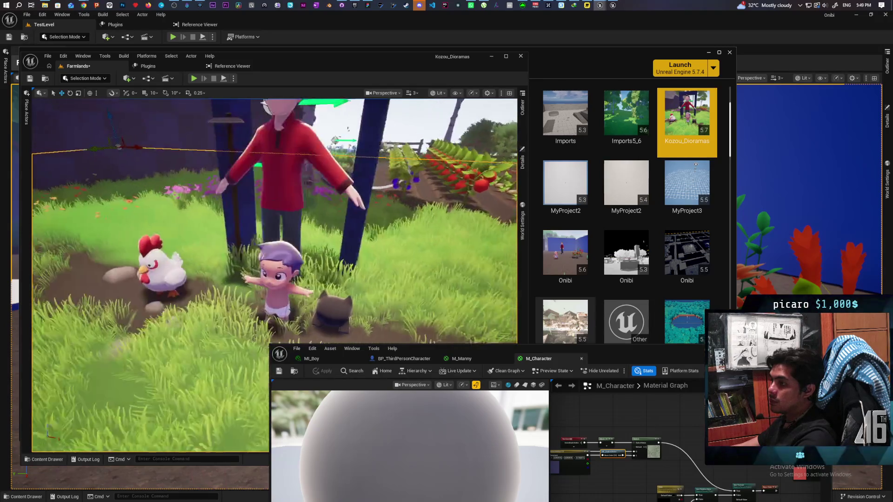
# Fly the viewport camera forward, back and down to eye level beside the boy, chicken and cat.
pyautogui.press('w')
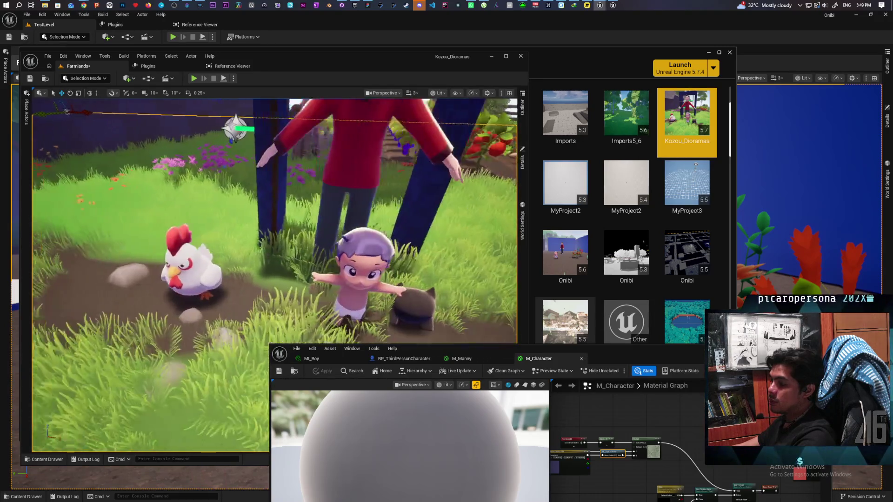
pyautogui.press('s')
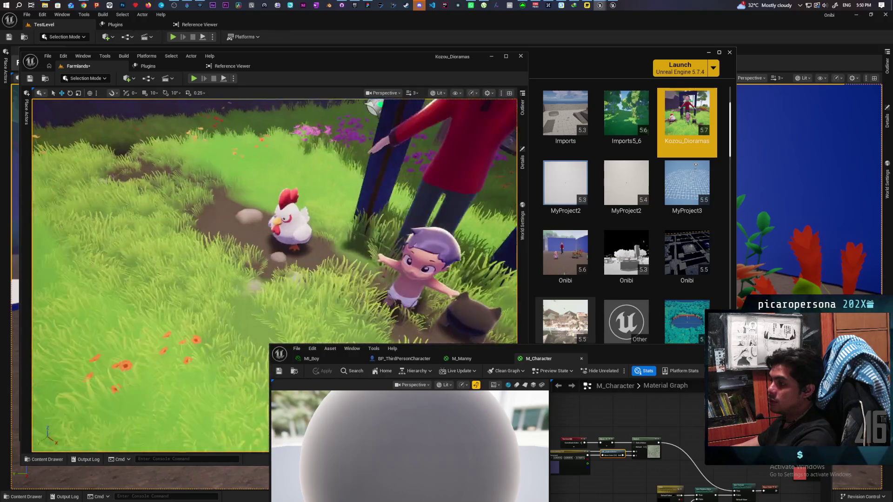
pyautogui.press('w')
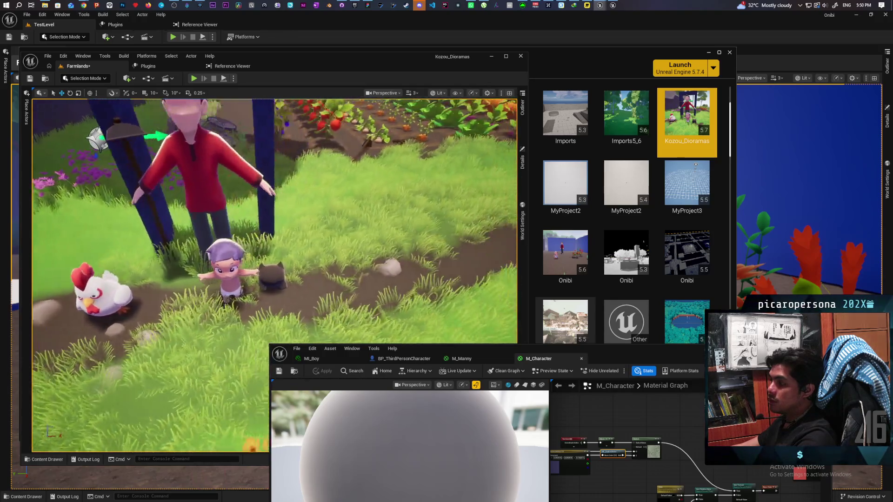
pyautogui.press('q')
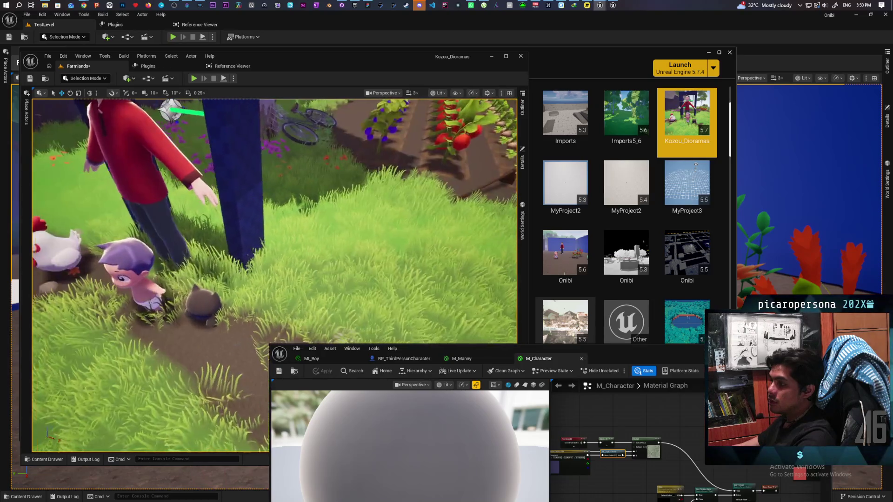
pyautogui.press('w')
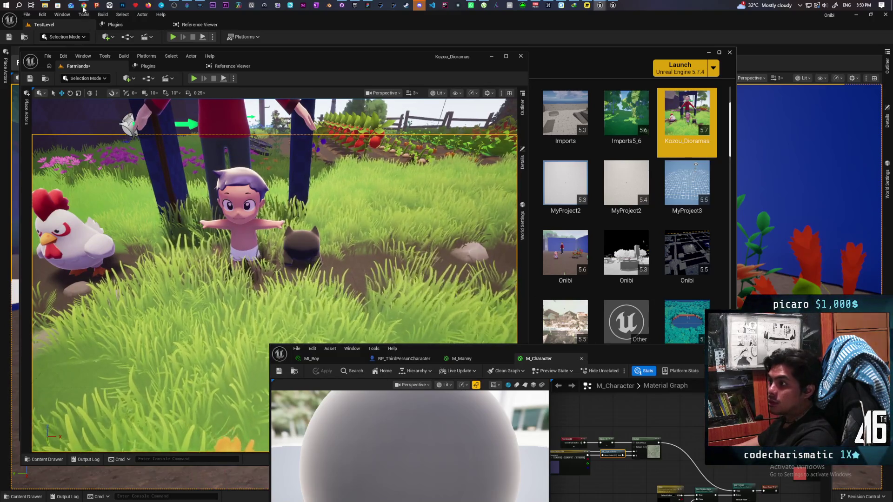
pyautogui.moveTo(84, 8)
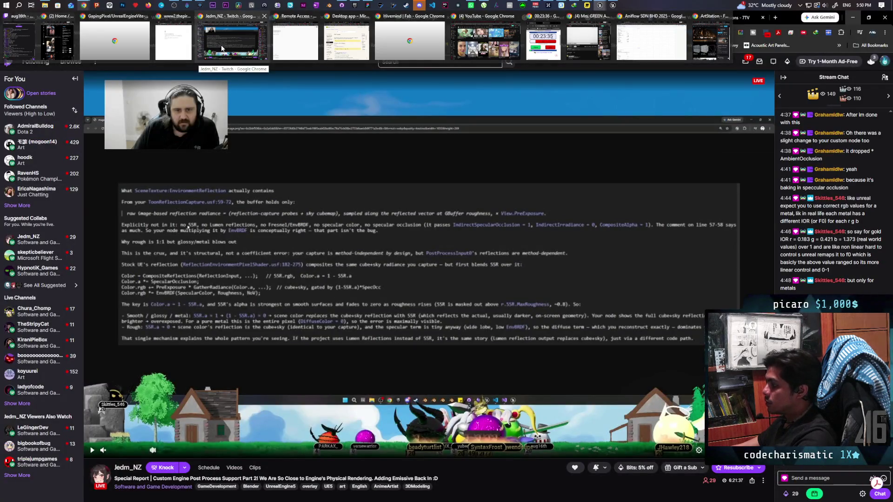
pyautogui.click(222, 48)
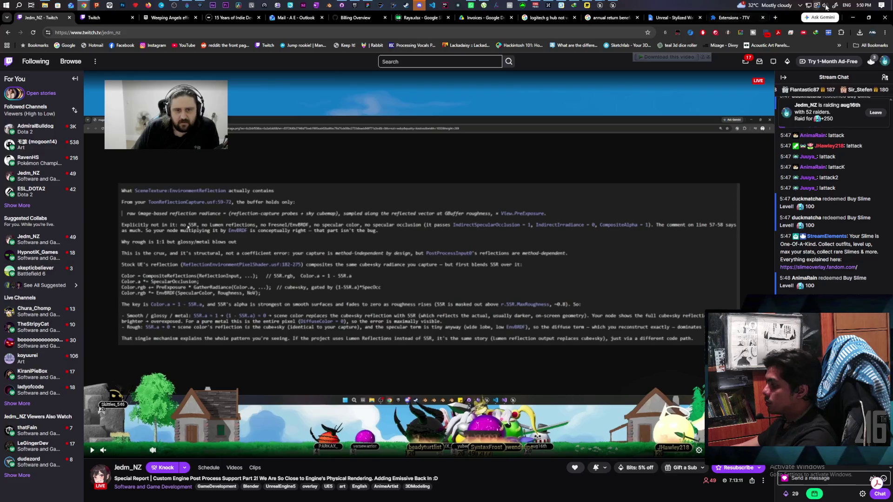
pyautogui.moveTo(870, 8)
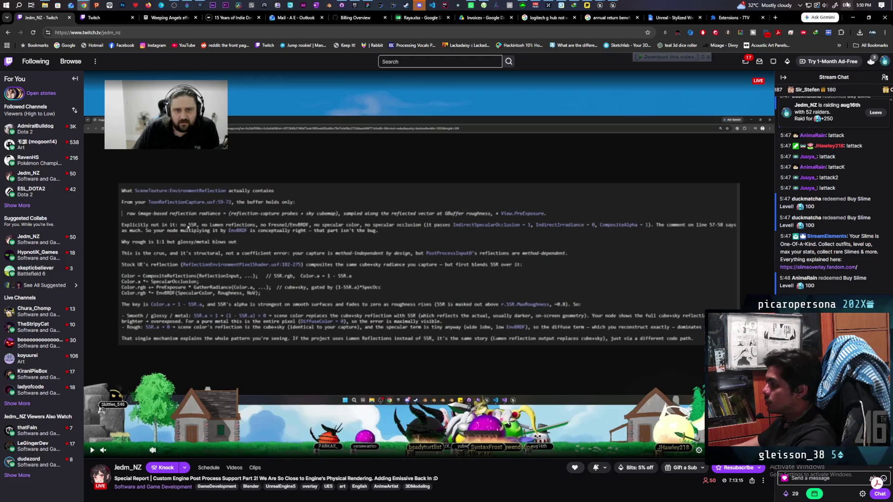
pyautogui.click(600, 5)
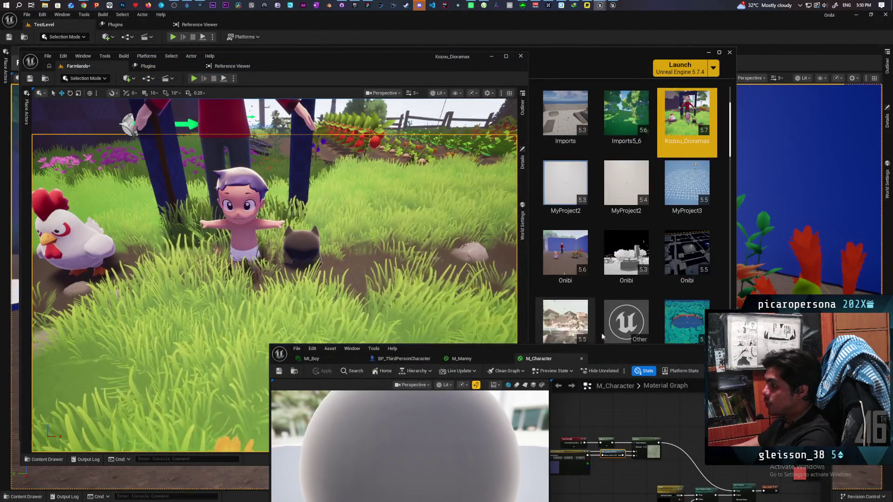
# Move the material editor up and back down, then orbit the camera overhead of the characters.
pyautogui.moveTo(602, 348); pyautogui.dragTo(625, 97)
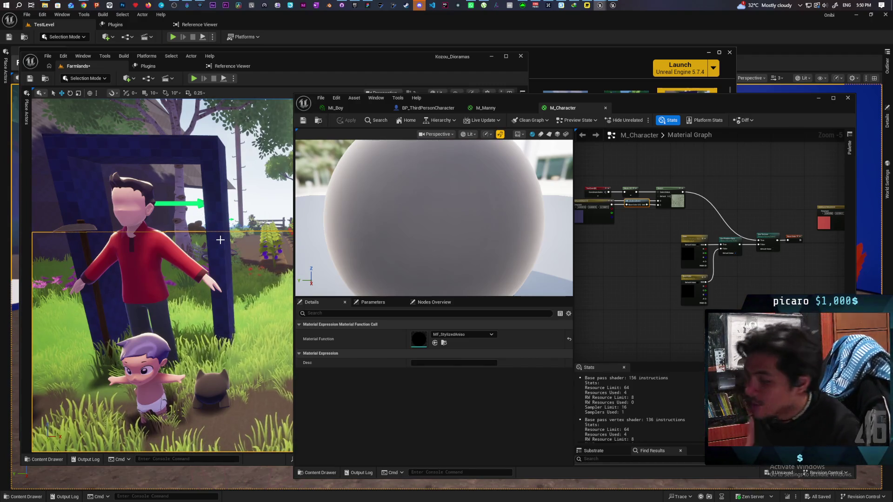
pyautogui.scroll(3, 220, 240)
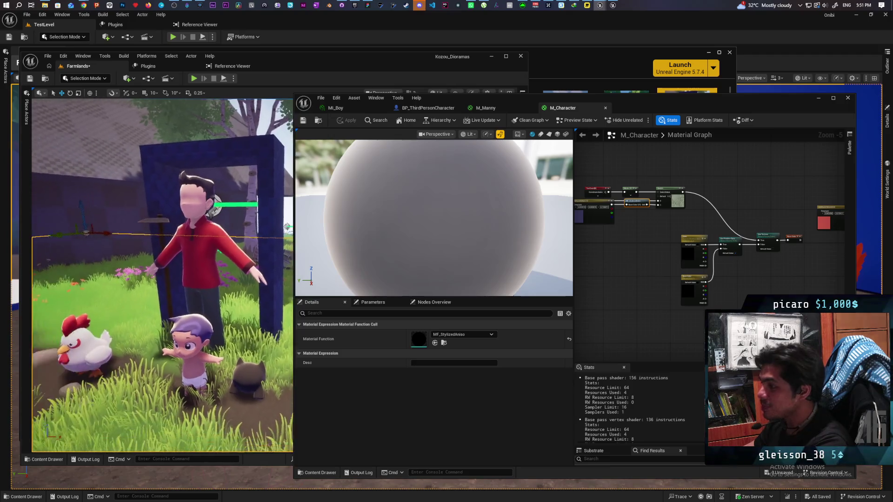
pyautogui.moveTo(573, 111)
pyautogui.mouseDown()
pyautogui.moveTo(587, 141)
pyautogui.moveTo(604, 403)
pyautogui.mouseUp()
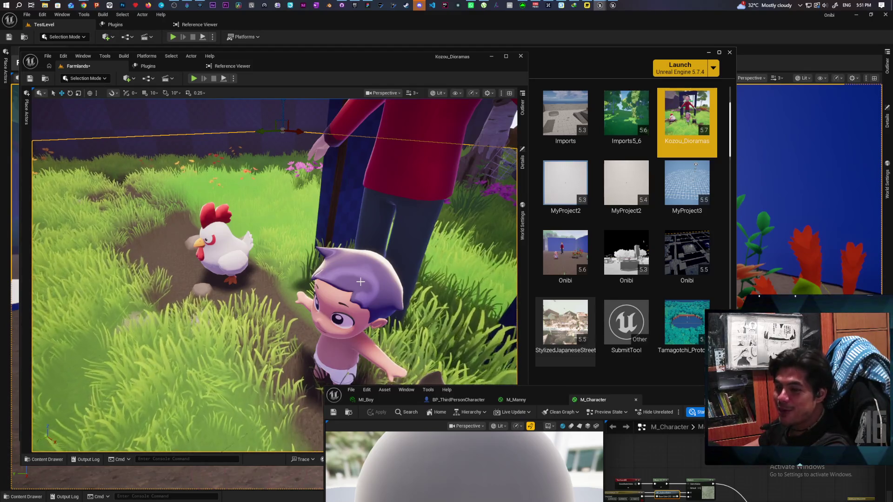
pyautogui.moveTo(329, 186); pyautogui.dragTo(329, 279)
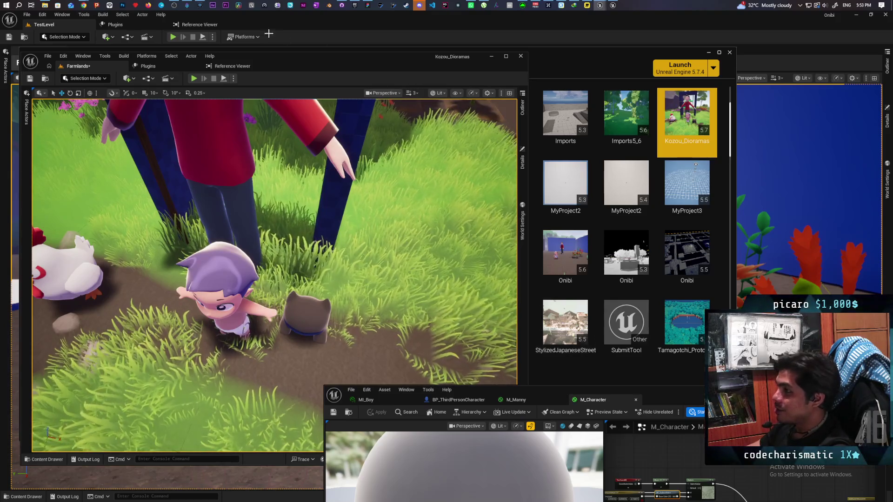
# Bring the Paparazi notes whiteboard to the front from the taskbar.
pyautogui.moveTo(83, 8)
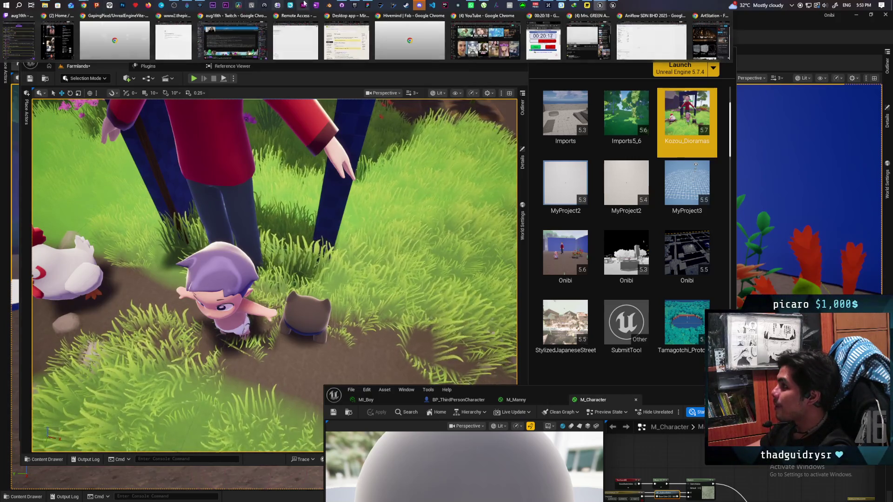
pyautogui.moveTo(367, 5)
pyautogui.click(385, 28)
# Drag the Paparazi whiteboard window down-left so the editor shows beside it.
pyautogui.moveTo(522, 21)
pyautogui.mouseDown()
pyautogui.moveTo(666, 130)
pyautogui.moveTo(551, 111)
pyautogui.moveTo(555, 104)
pyautogui.mouseUp()
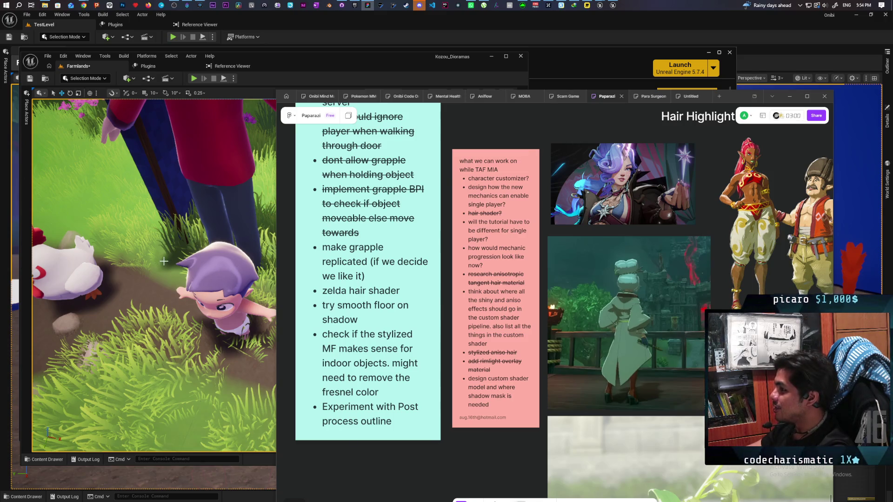
# Bring Unreal forward and start a Play-In-Editor session of Farmlands, capturing the mouse in the viewport.
pyautogui.click(226, 274)
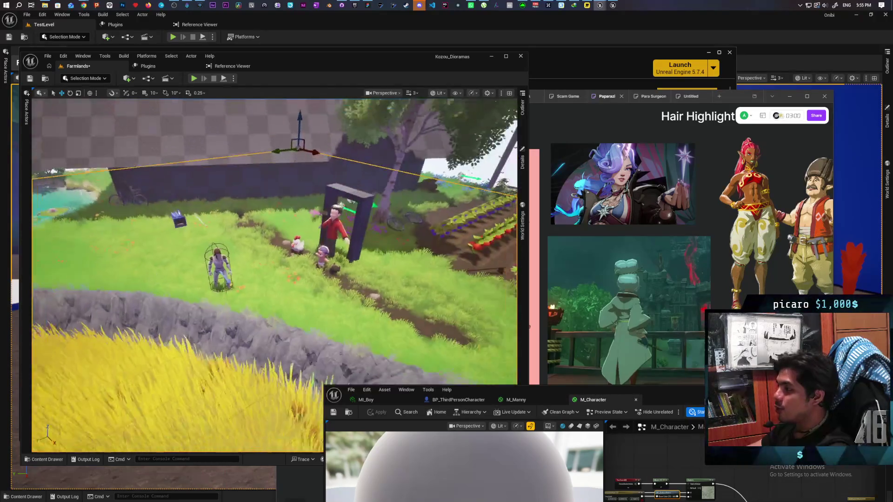
pyautogui.click(233, 78)
pyautogui.click(260, 88)
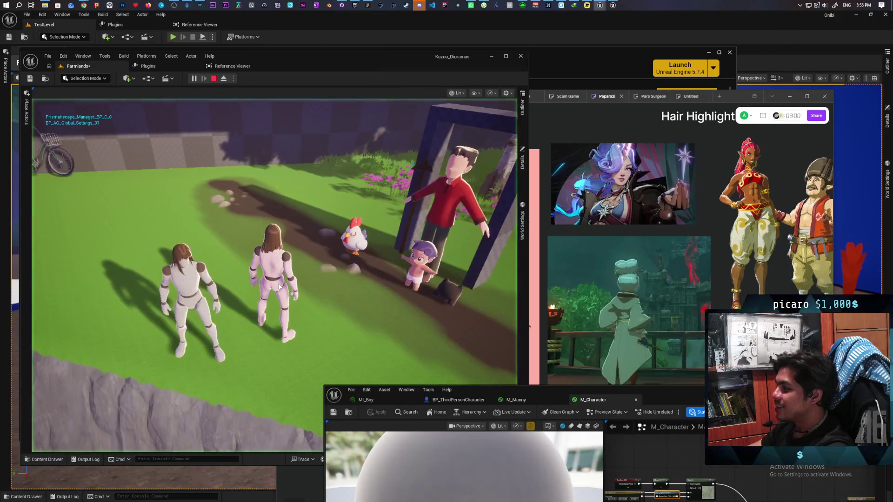
pyautogui.click(278, 284)
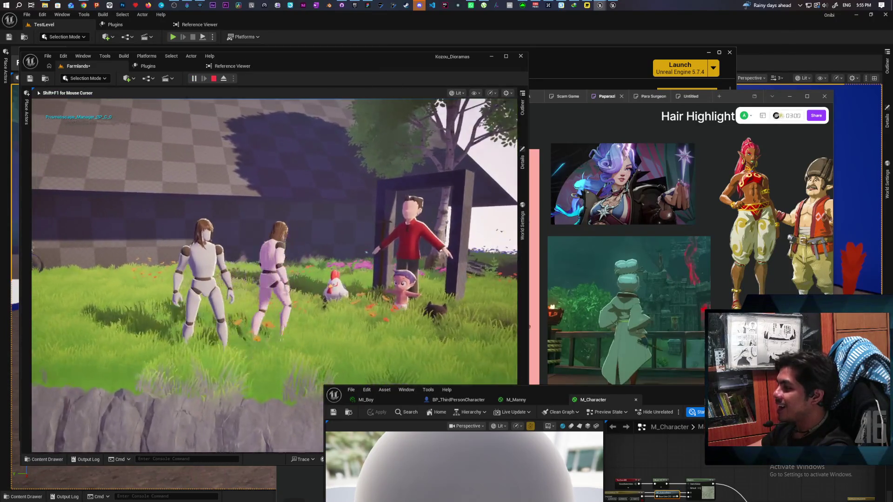
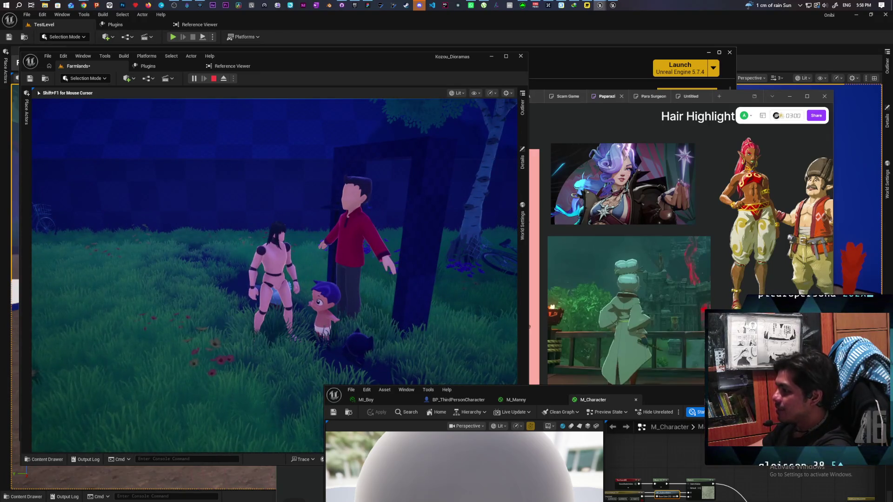
# Bring up the reference board and zoom in on the green plant image.
pyautogui.hotkey('alt', 'Tab')
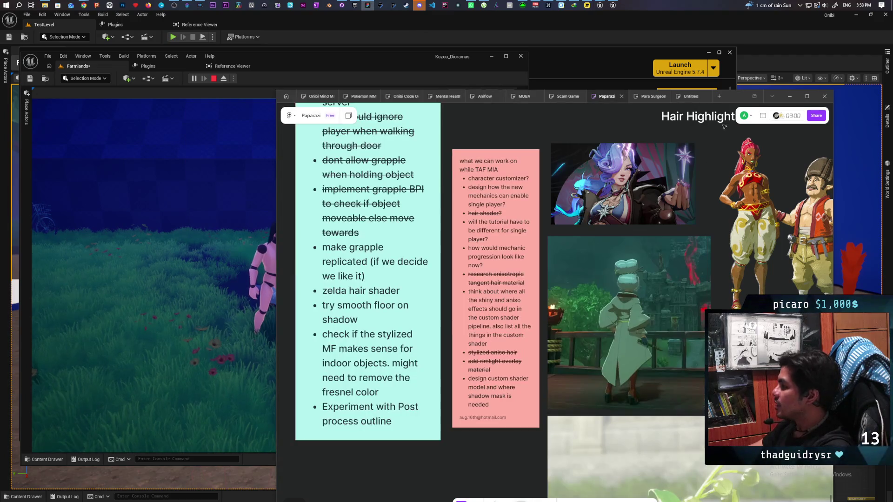
pyautogui.moveTo(741, 99); pyautogui.dragTo(580, 40)
pyautogui.scroll(-3, 541, 256)
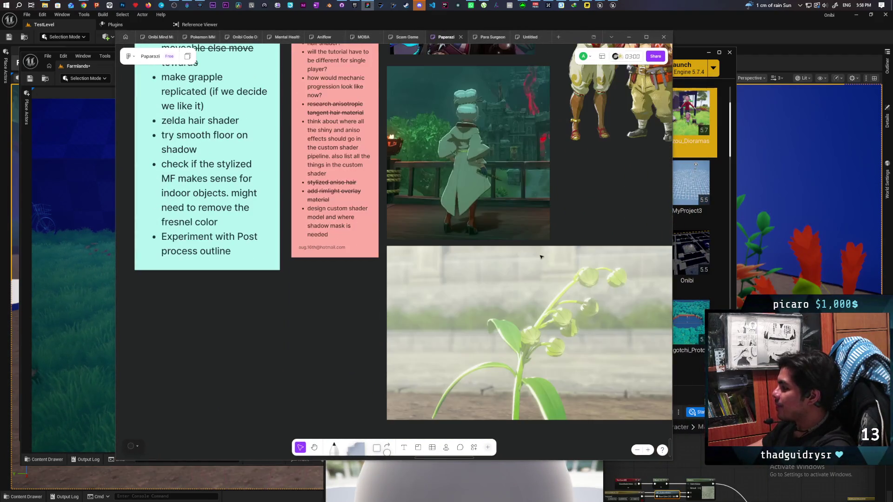
pyautogui.scroll(-2, 589, 245)
pyautogui.scroll(2, 512, 279)
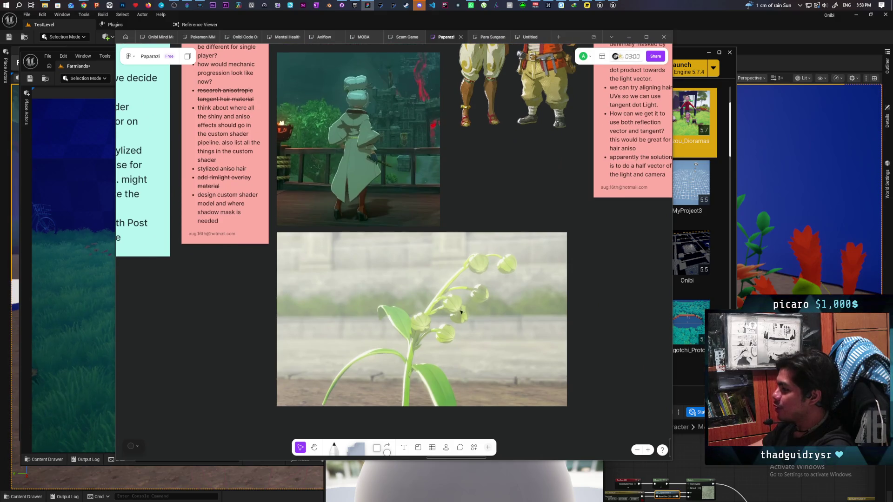
pyautogui.scroll(3, 466, 322)
pyautogui.scroll(2, 466, 322)
pyautogui.scroll(-2, 466, 247)
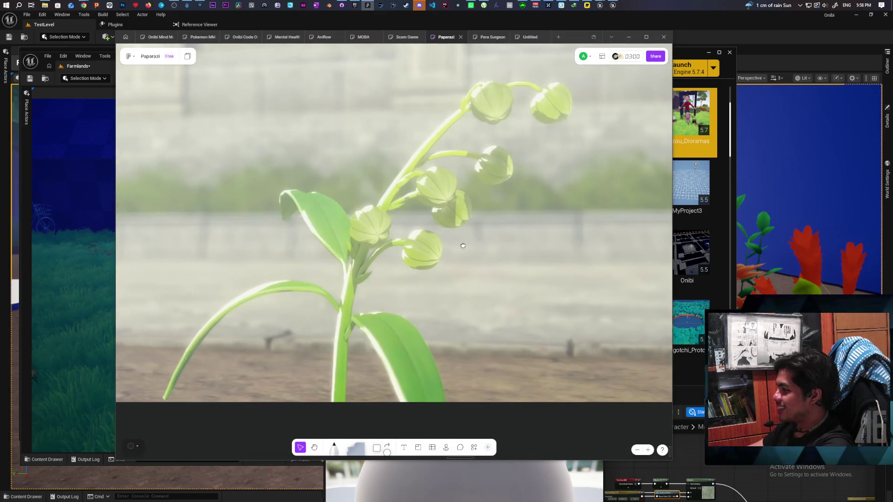
# Pan to the image above the plant, then move the board aside to reveal the running game.
pyautogui.moveTo(466, 246)
pyautogui.mouseDown()
pyautogui.moveTo(470, 263)
pyautogui.moveTo(493, 279)
pyautogui.mouseUp()
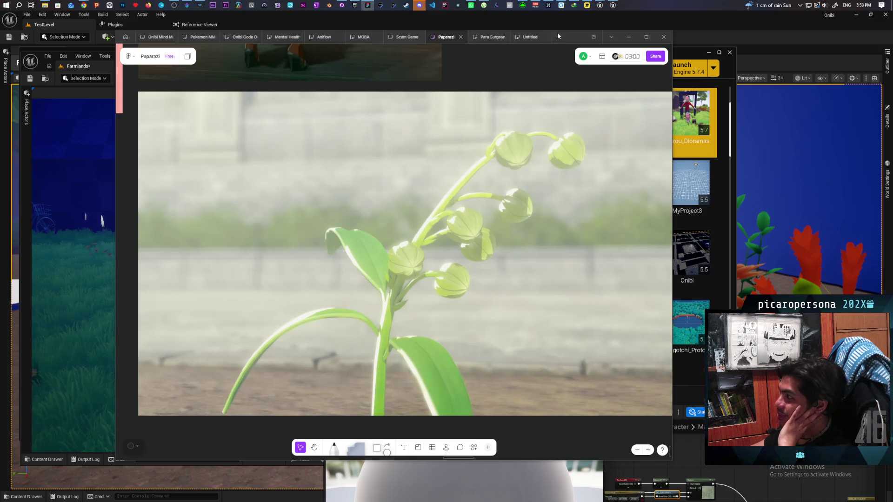
pyautogui.moveTo(583, 43); pyautogui.dragTo(823, 53)
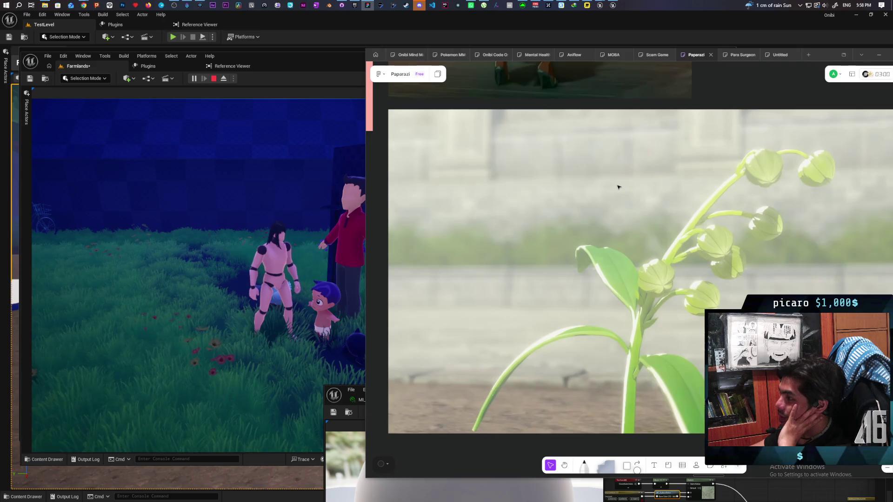
pyautogui.click(297, 227)
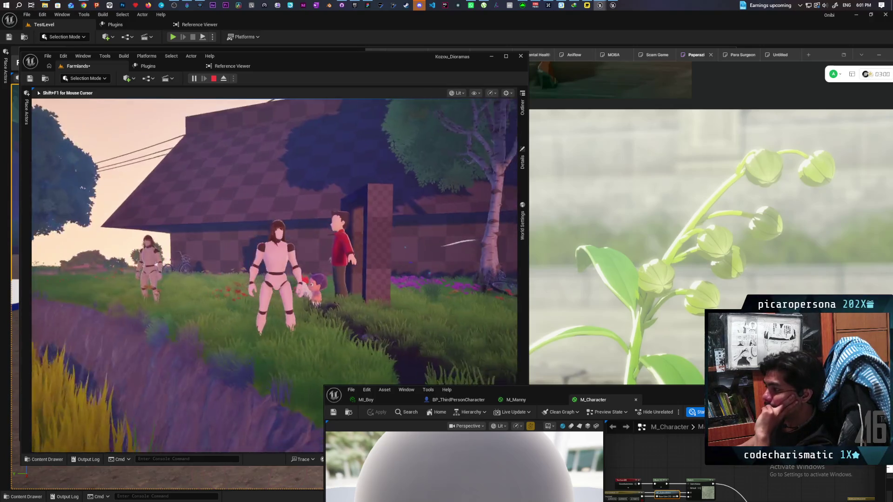
# Walk the character forward and left toward the boy and chicken by the crops.
pyautogui.press('w')
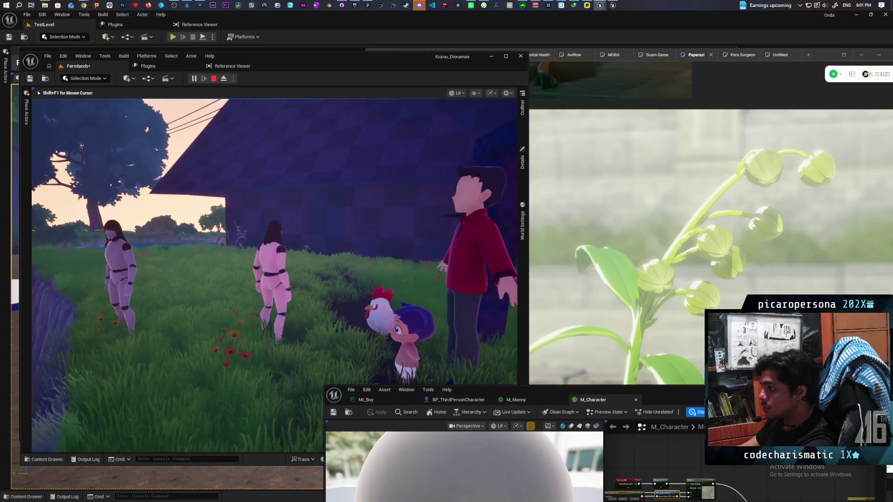
pyautogui.press('a')
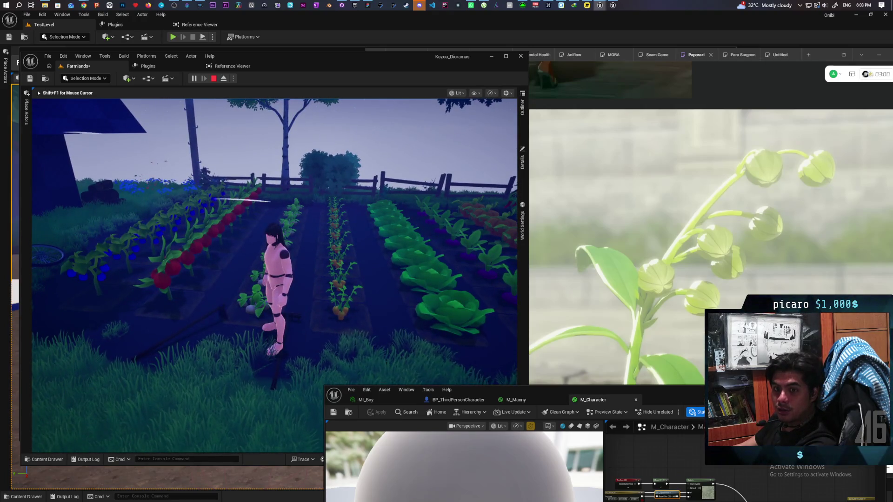
# Run the character left around the scene, then walk toward the red-shirted figure.
pyautogui.press('a')
pyautogui.press('s')
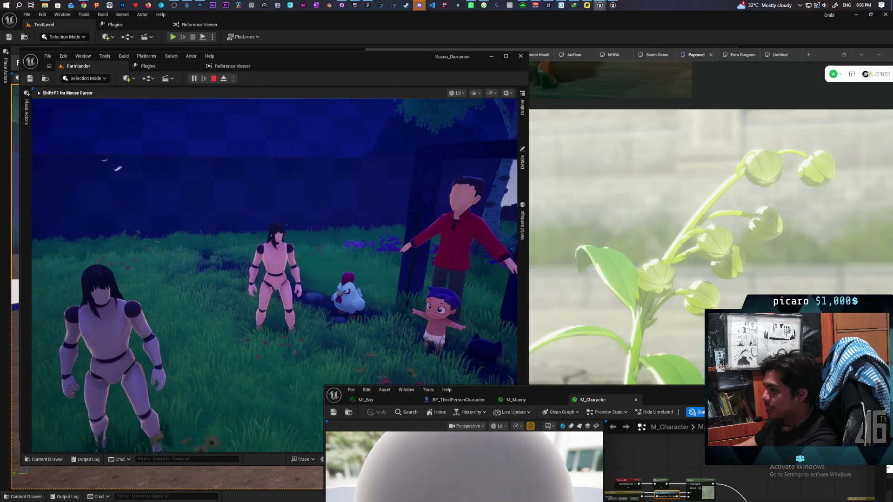
pyautogui.press('w')
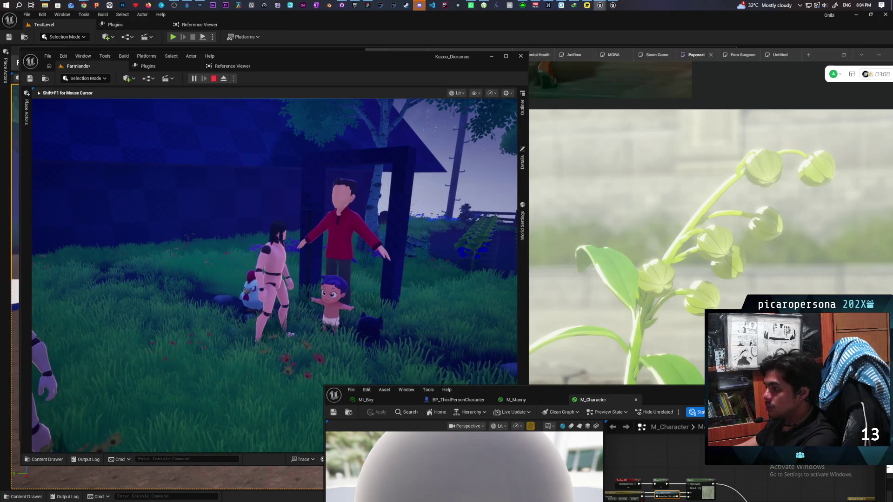
# Return to the Unreal editor window and stop the Play-in-Editor session with Esc.
pyautogui.hotkey('alt', 'Tab')
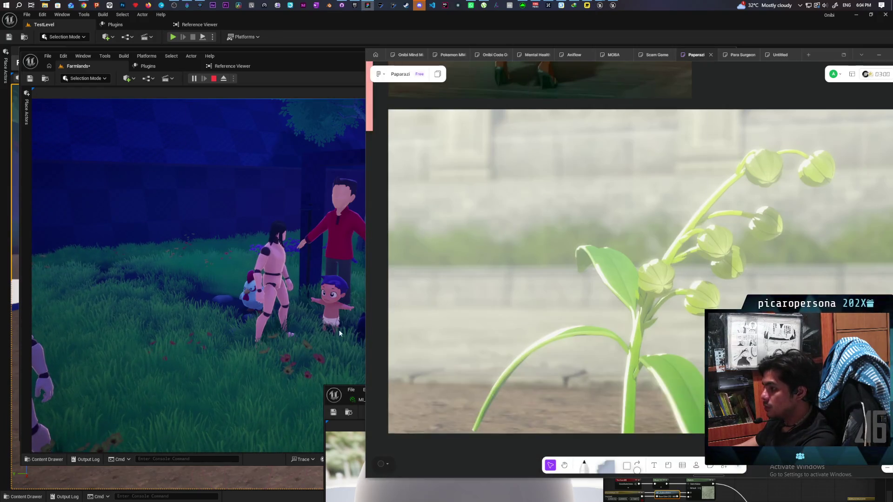
pyautogui.click(339, 333)
pyautogui.press('Escape')
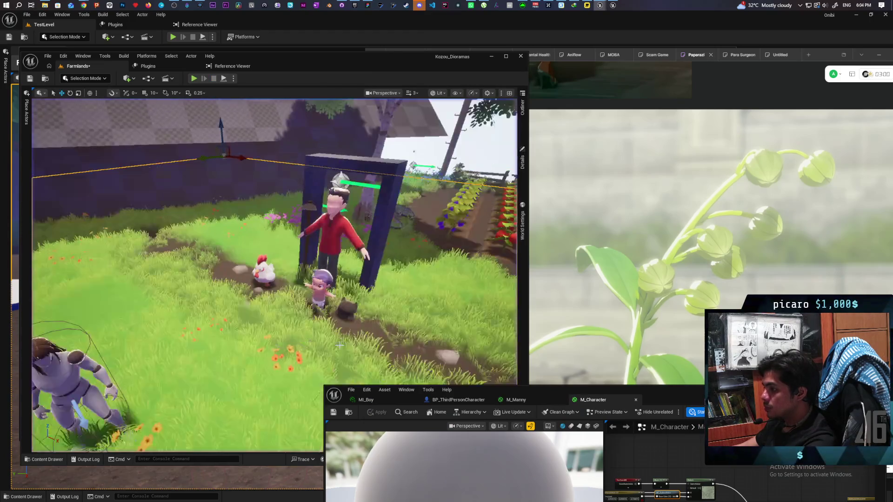
# Select SK_Kamo, filter its Details by 'over', and locate the M_StylizedOverlay material.
pyautogui.click(346, 308)
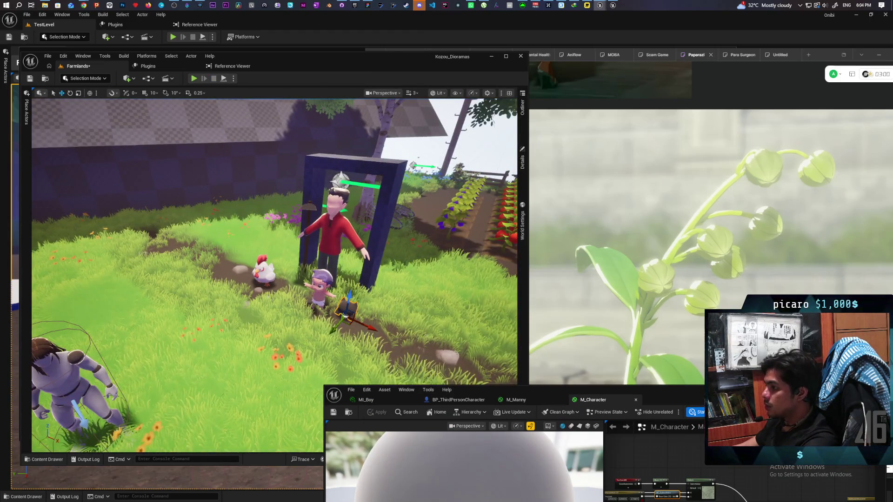
pyautogui.click(321, 291)
pyautogui.click(522, 160)
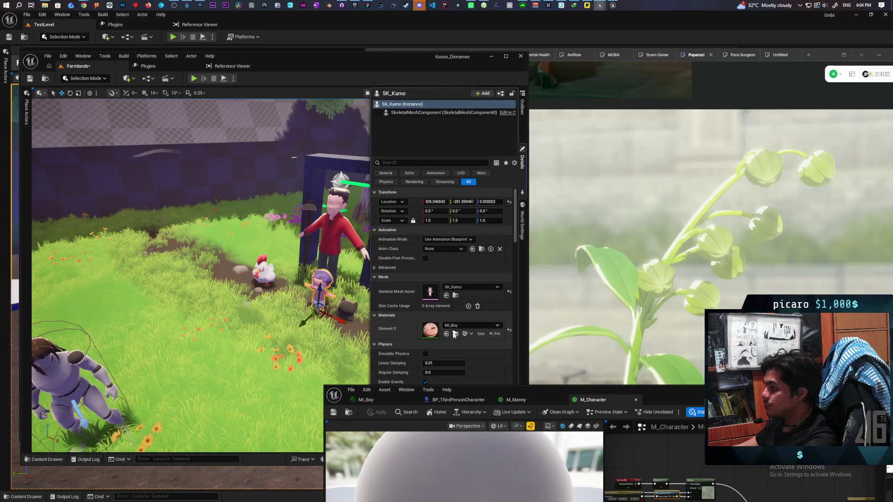
pyautogui.click(419, 162)
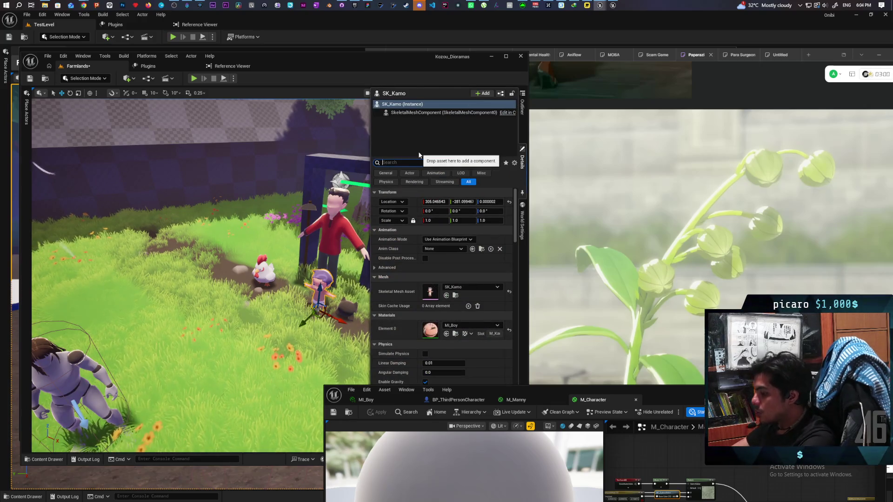
pyautogui.write('over')
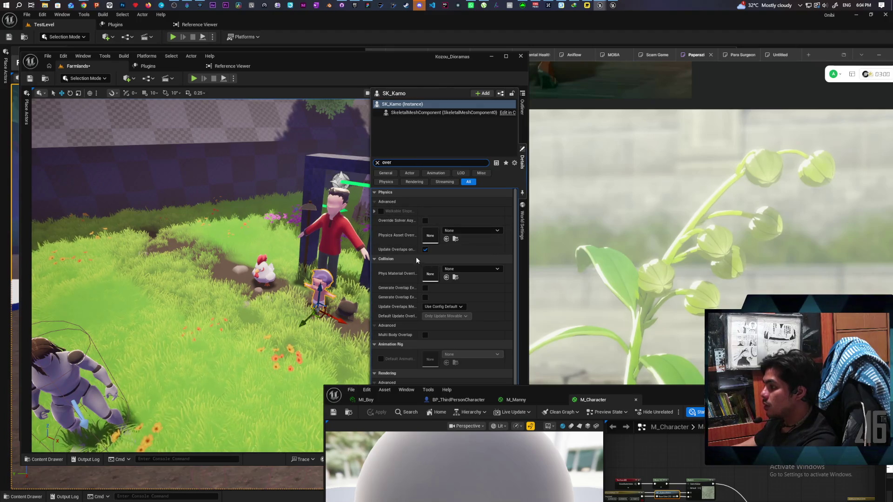
pyautogui.scroll(-2, 417, 252)
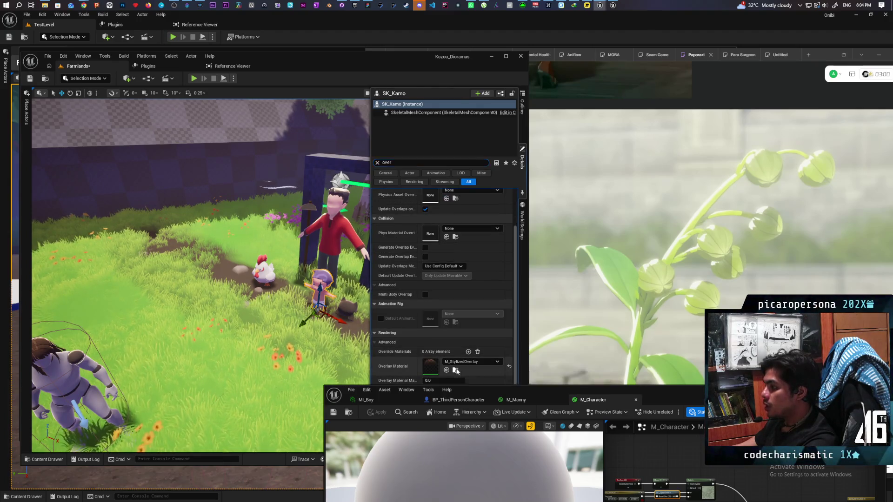
pyautogui.click(456, 370)
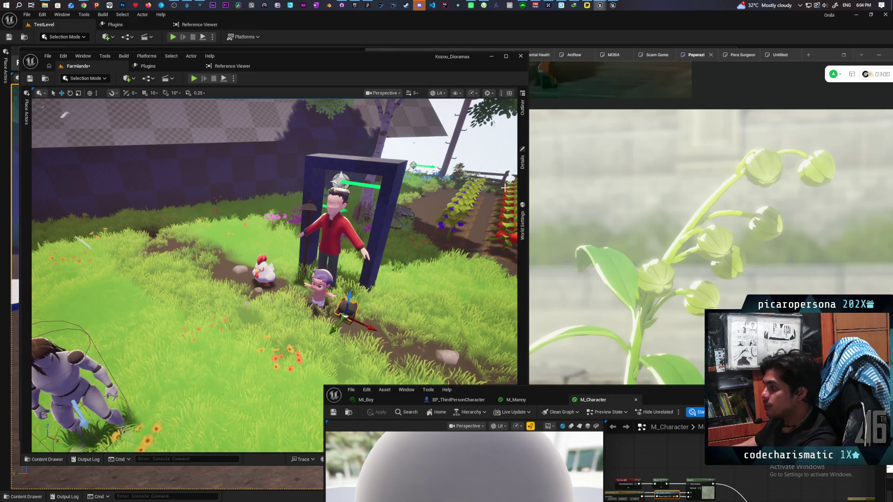
# Reshow the gremlin's overlay settings, collapse the Details panel, and right-click a spot in the level.
pyautogui.click(522, 160)
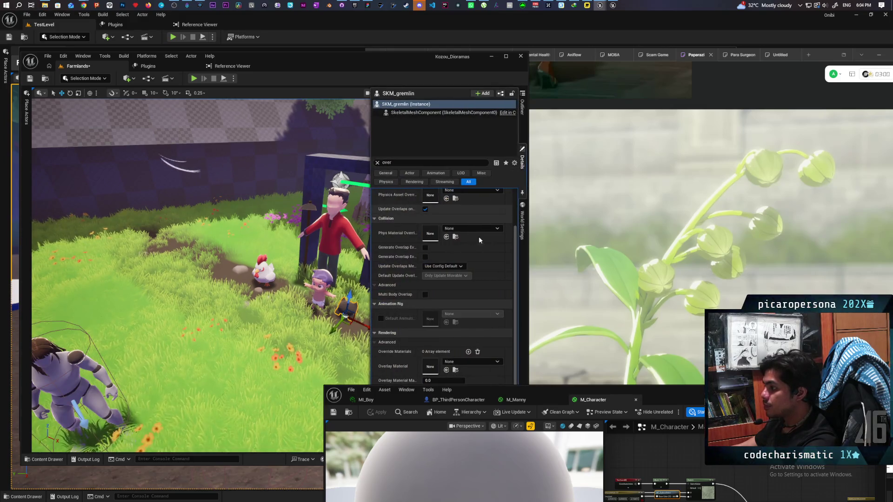
pyautogui.click(446, 371)
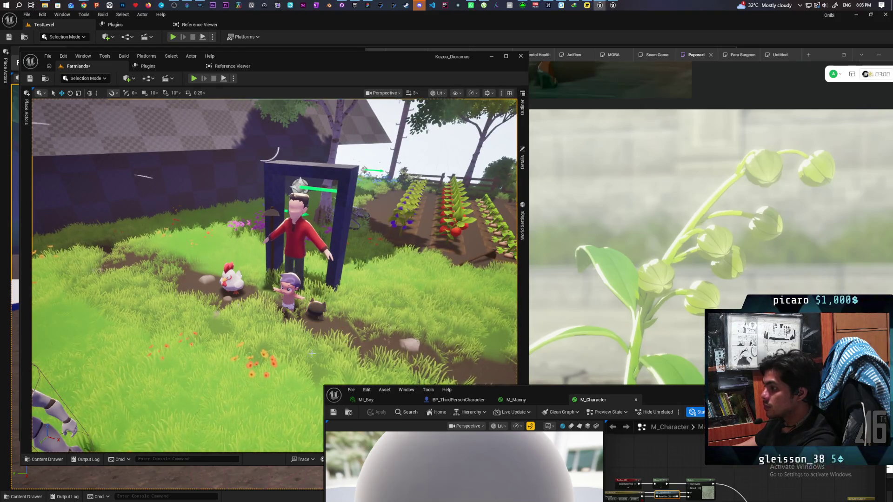
pyautogui.rightClick(279, 118)
# Play From Here and walk the mannequin toward the doorway and back again.
pyautogui.click(312, 350)
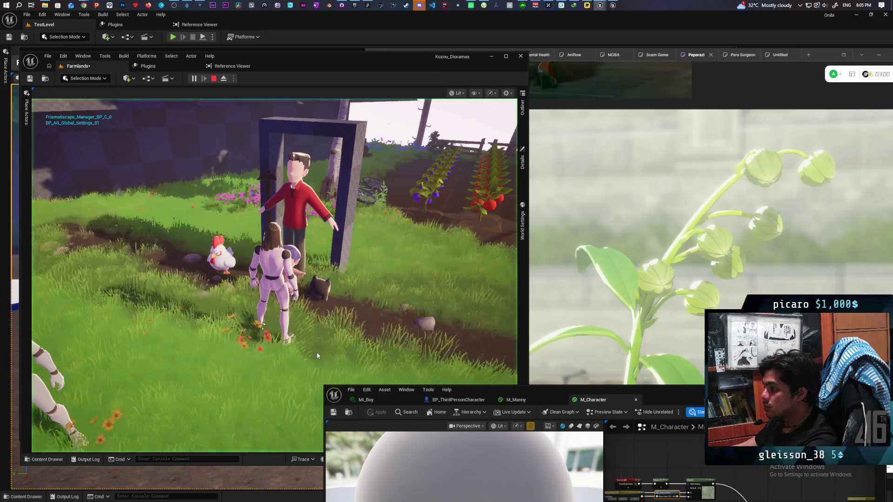
pyautogui.press('a')
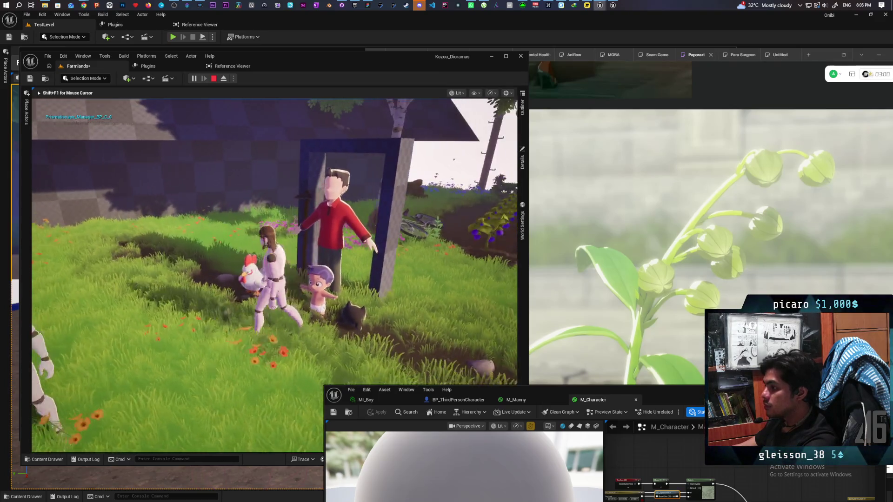
pyautogui.press('w')
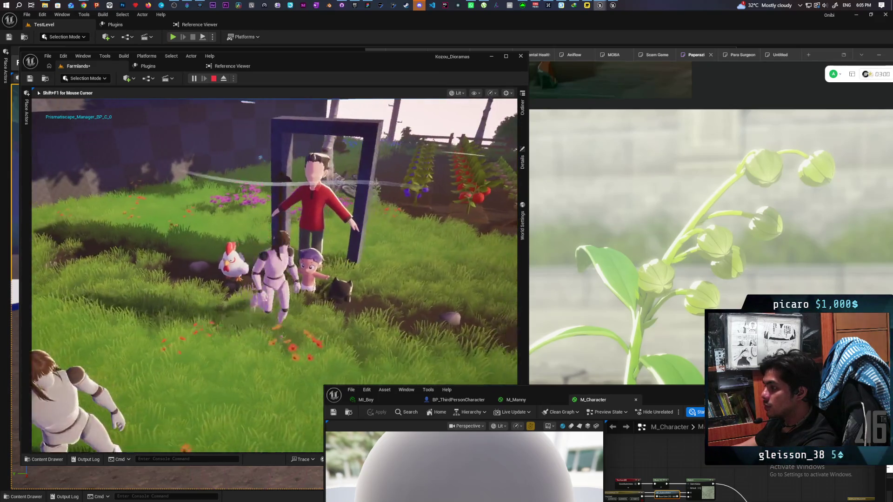
pyautogui.press('w')
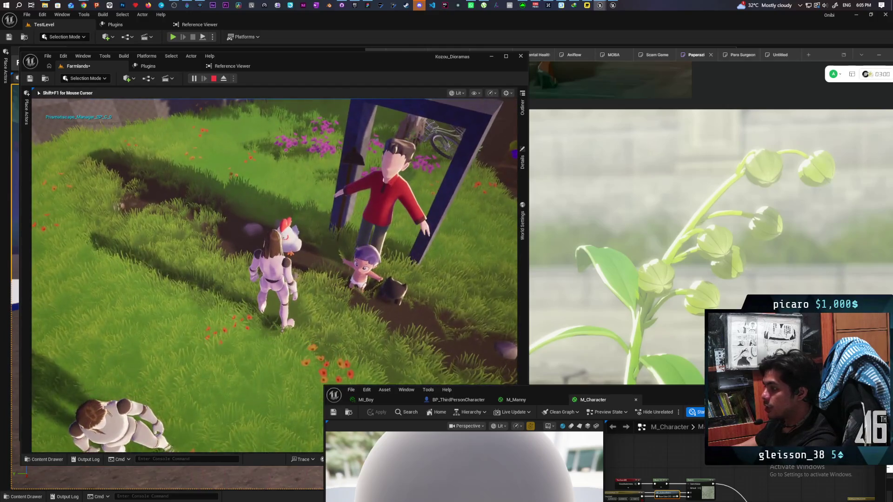
pyautogui.press('w')
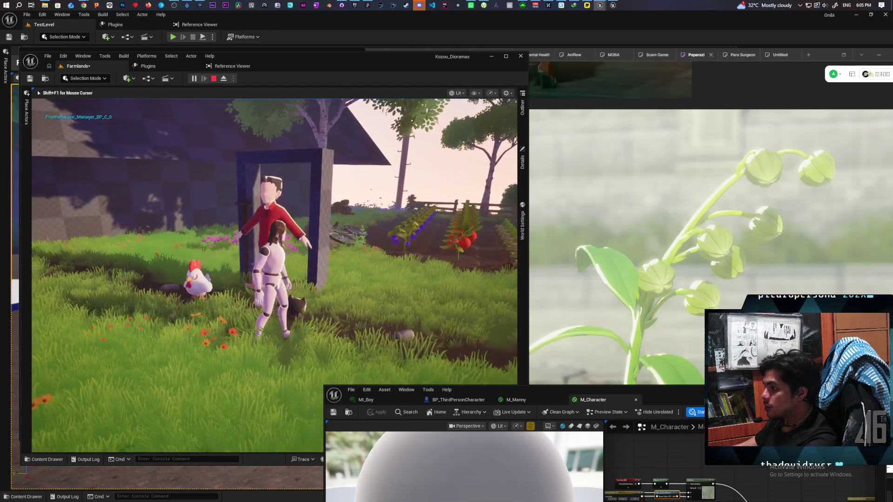
pyautogui.press('w')
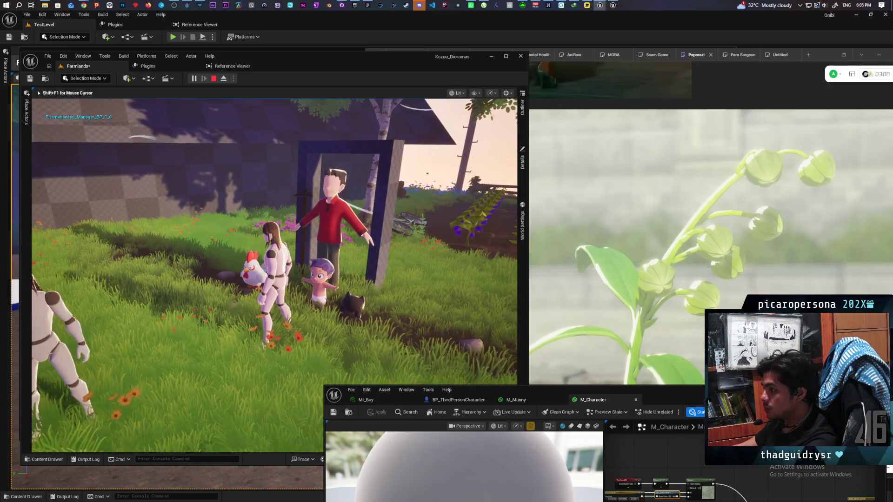
pyautogui.press('w')
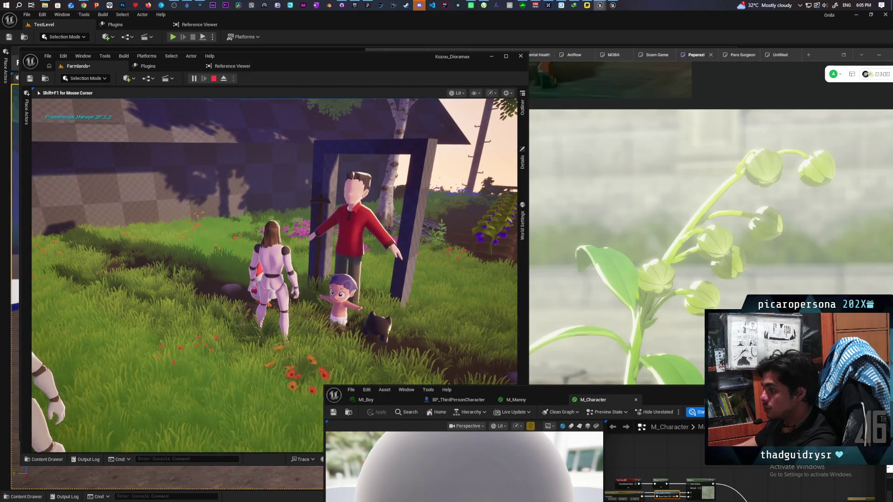
pyautogui.press('s')
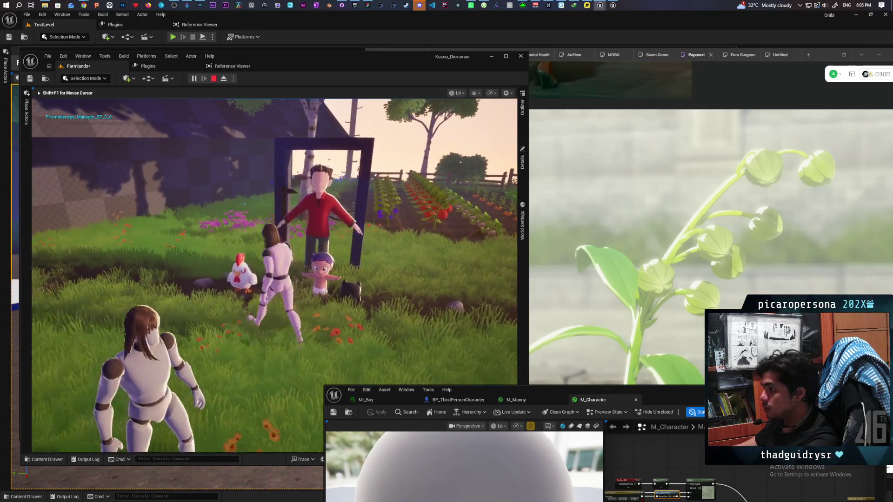
# Walk the mannequin left toward the barn, then back beside the chicken and red-shirted figure.
pyautogui.press('a')
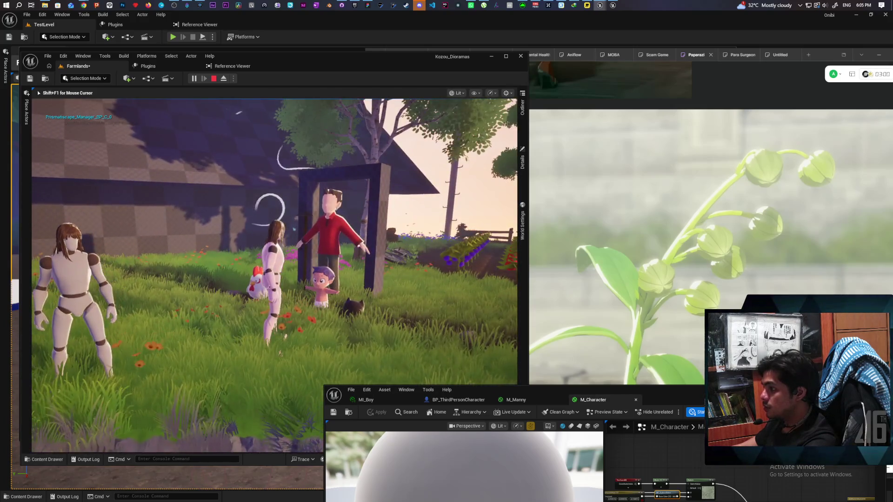
pyautogui.press('a')
pyautogui.press('w')
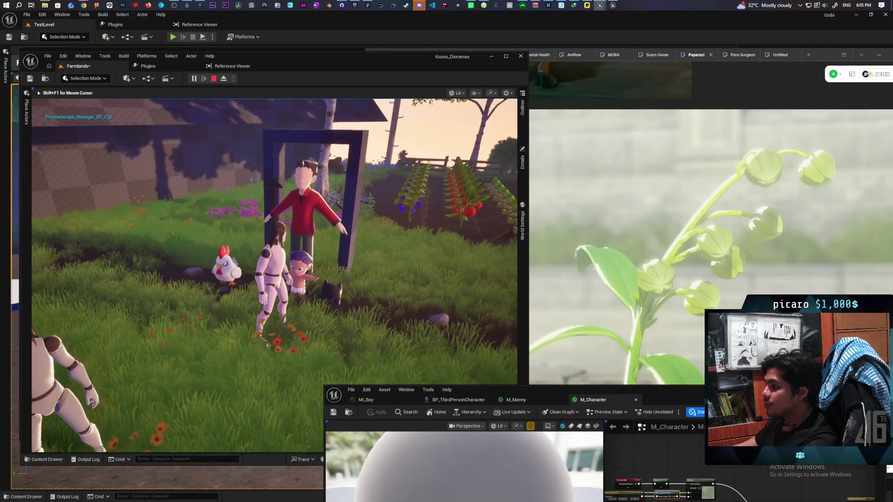
pyautogui.press('a')
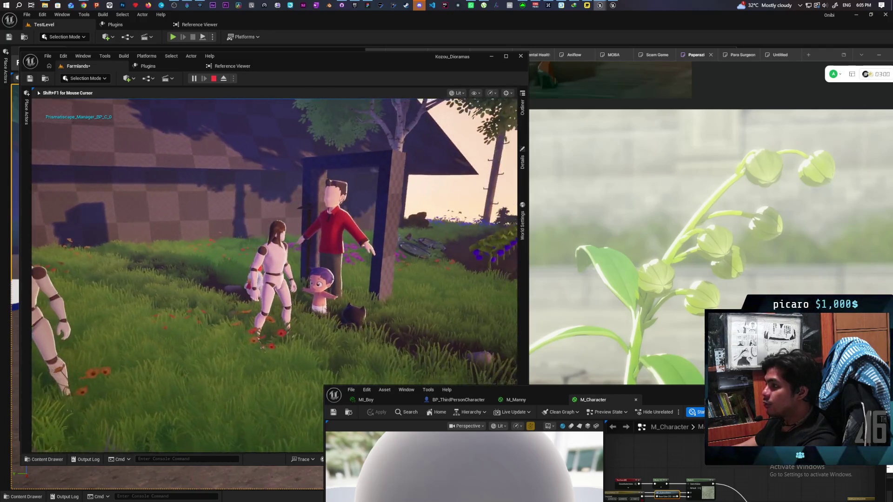
pyautogui.press('w')
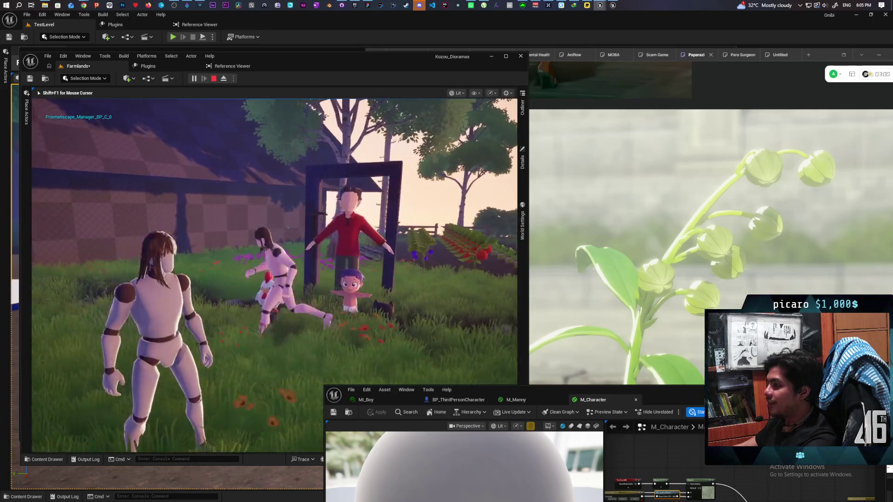
pyautogui.press('w')
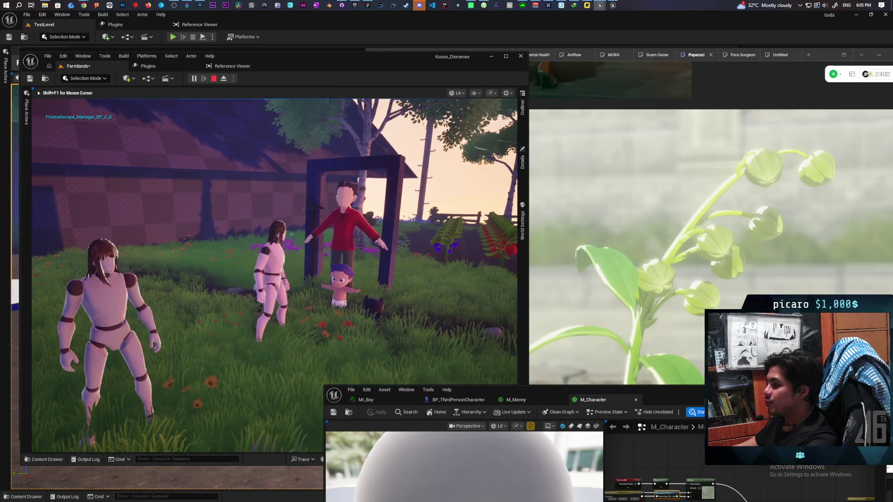
pyautogui.press('w')
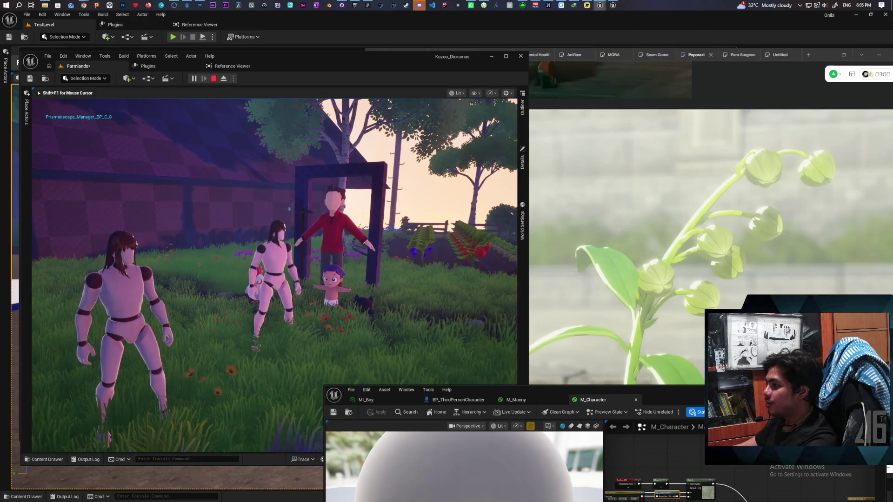
pyautogui.press('w')
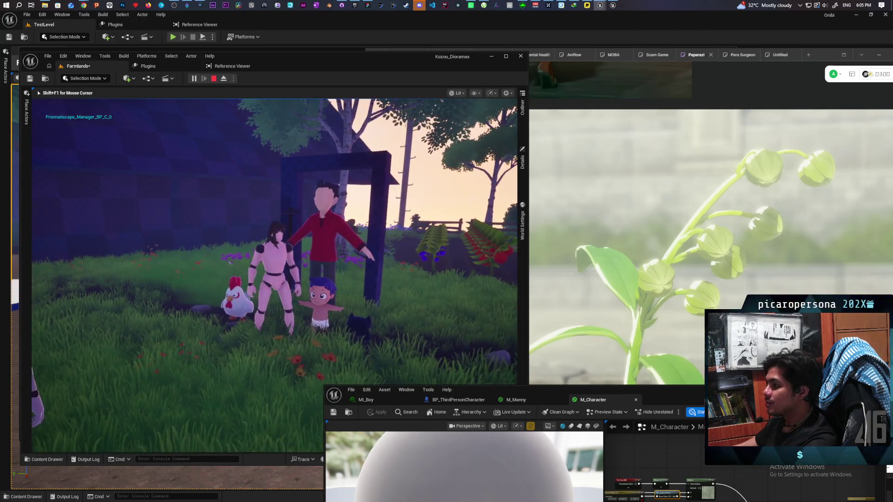